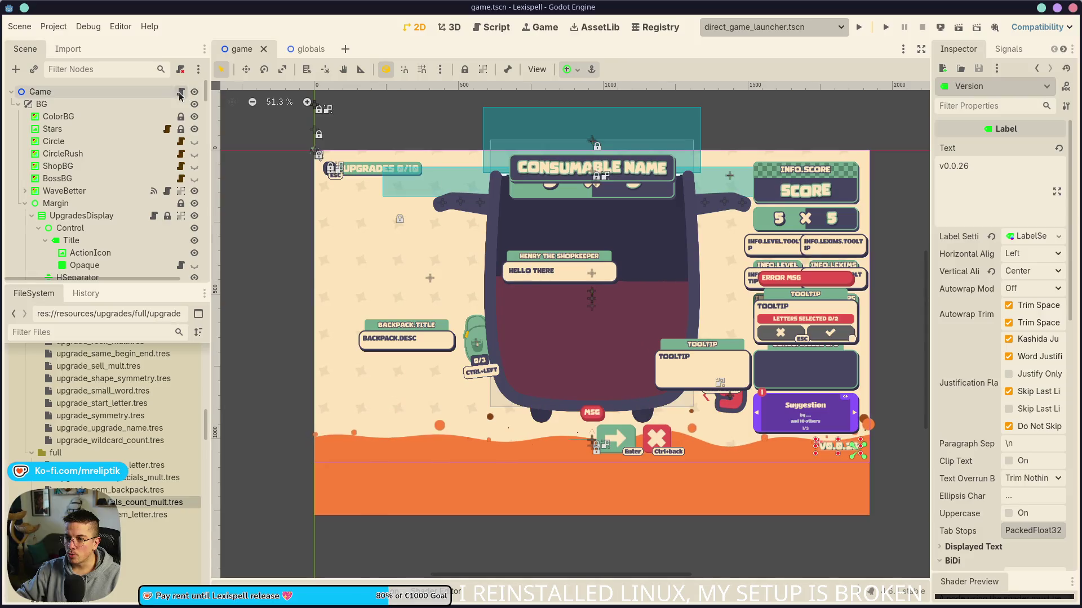
- Open the Game node's game.gd script and widen the script editor panel slightly
{"action": "left_click", "coordinate": [180, 92]}
{"action": "mouse_move", "coordinate": [528, 292]}
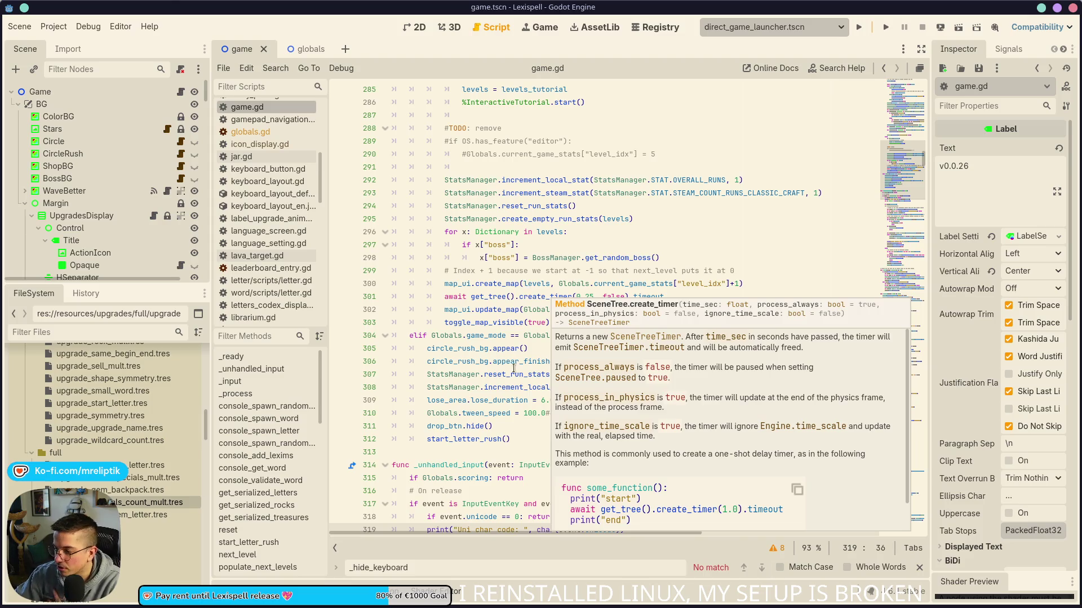
{"action": "scroll", "coordinate": [615, 310], "scroll_direction": "down", "scroll_amount": 2}
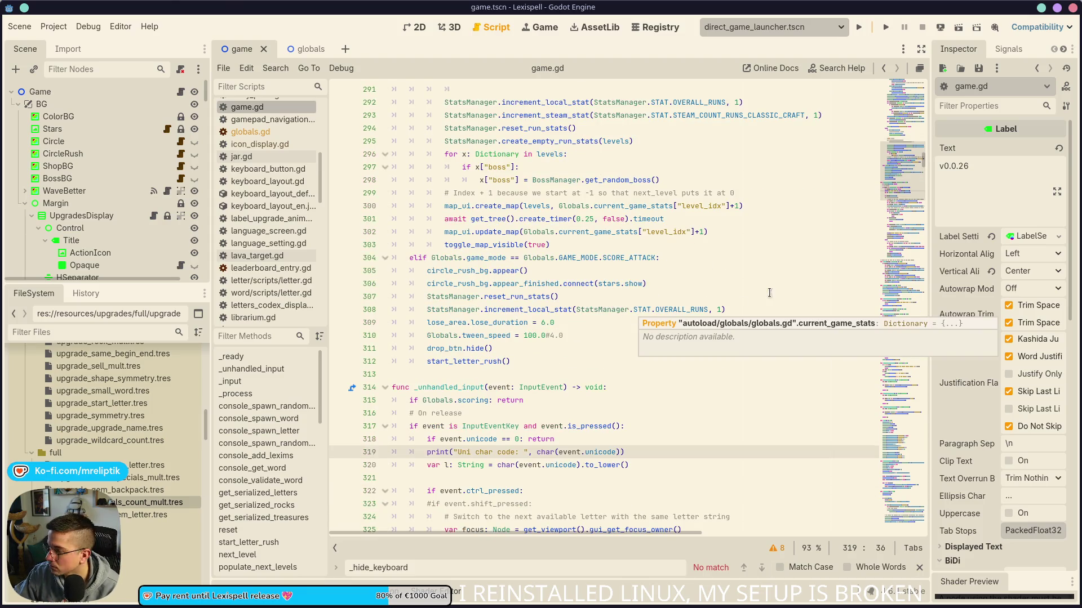
{"action": "scroll", "coordinate": [615, 310], "scroll_direction": "down", "scroll_amount": 4}
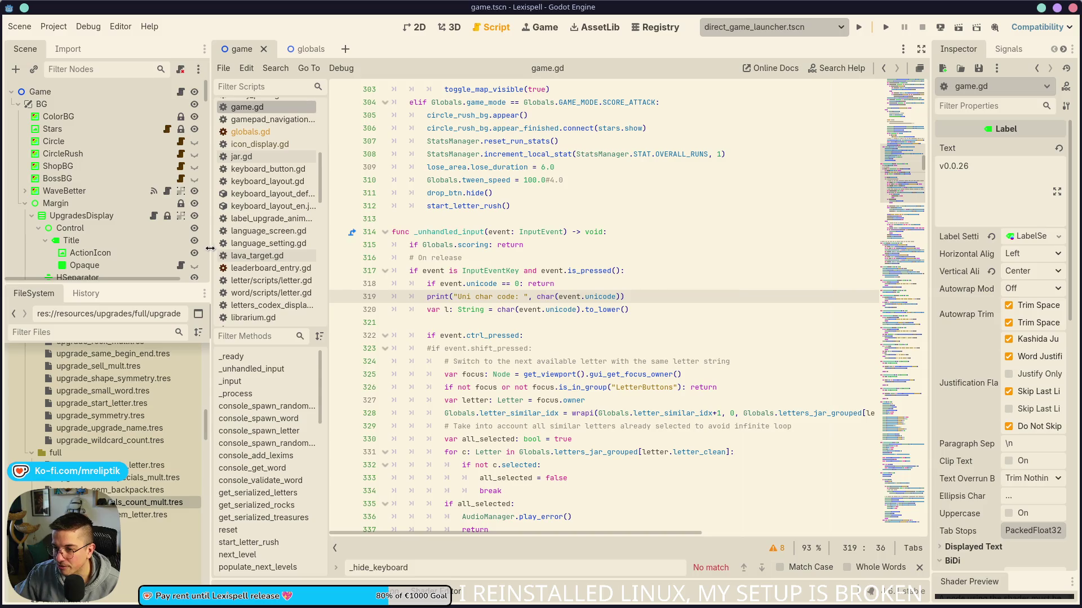
{"action": "left_click_drag", "start_coordinate": [209, 253], "coordinate": [201, 249]}
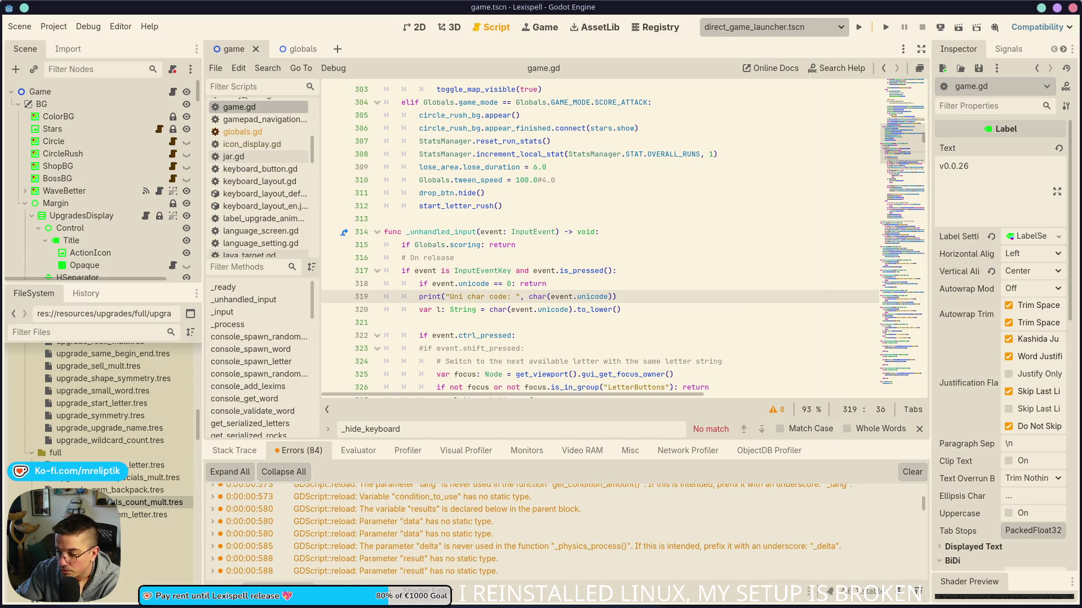
{"action": "scroll", "coordinate": [528, 415], "scroll_direction": "down", "scroll_amount": 2}
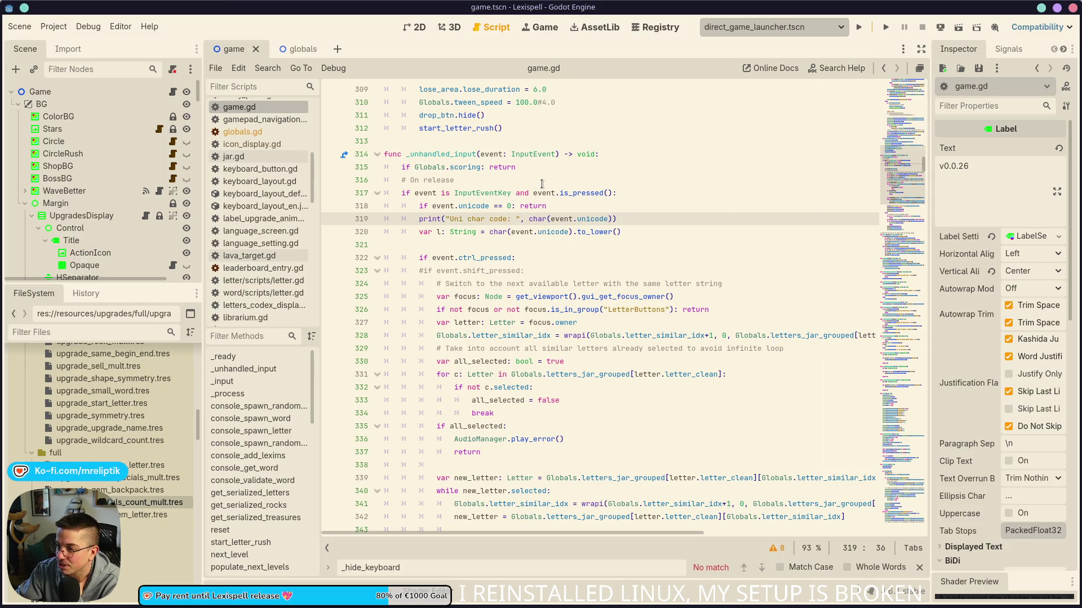
- Return to the 2D layout, reopen game.gd and jump to the trigger_jokers function
{"action": "left_click", "coordinate": [405, 27]}
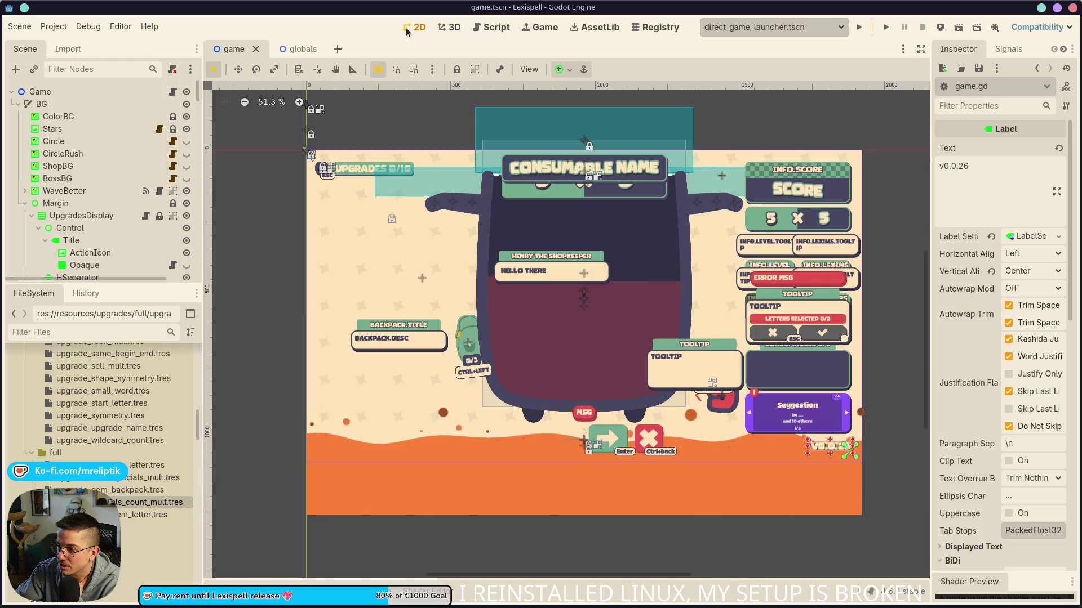
{"action": "left_click", "coordinate": [172, 92]}
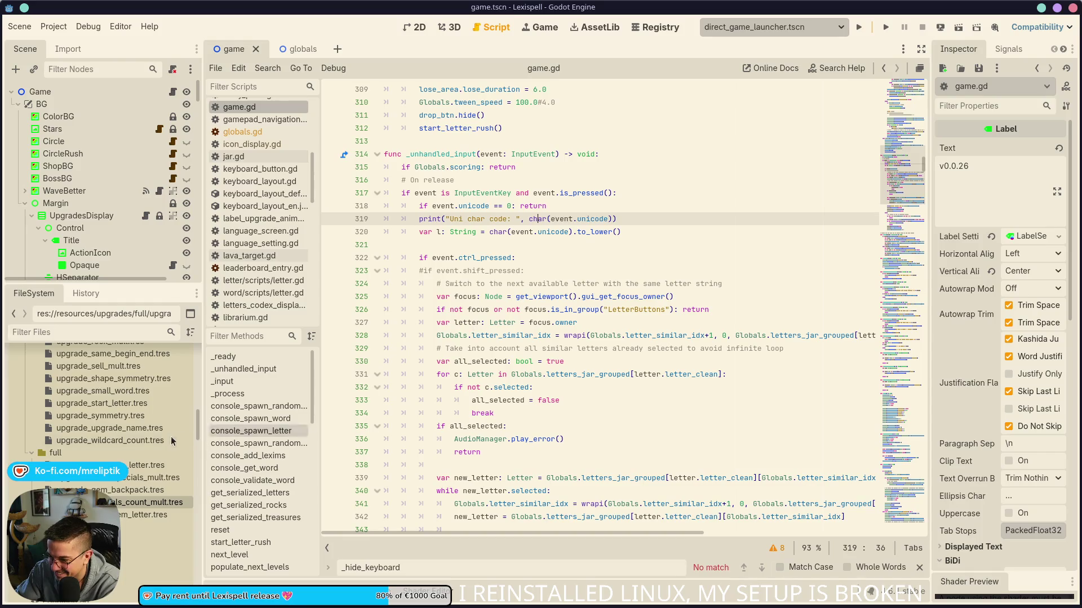
{"action": "scroll", "coordinate": [253, 484], "scroll_direction": "down", "scroll_amount": 5}
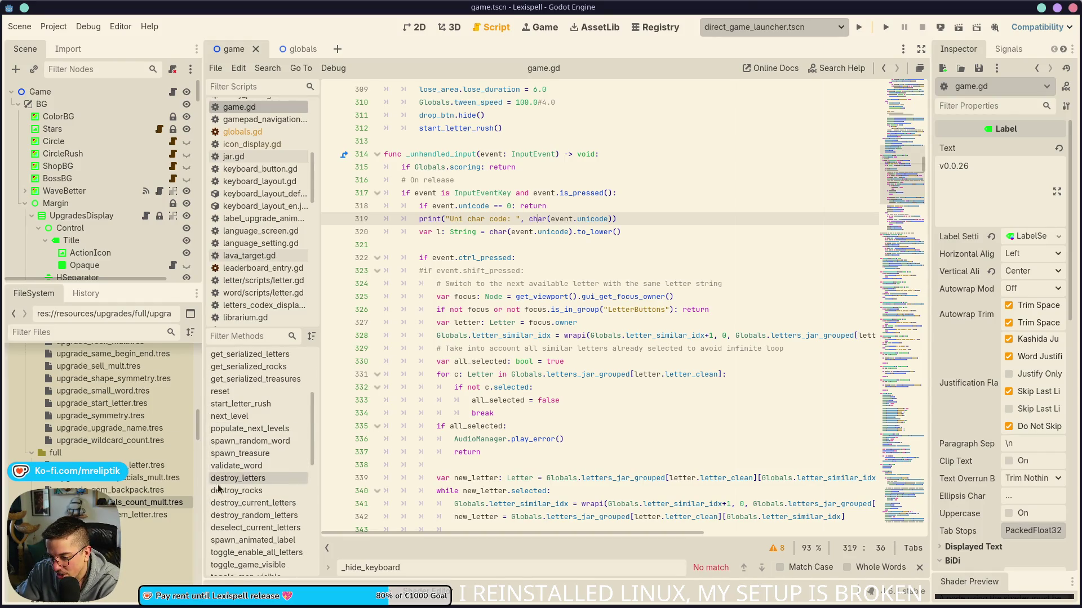
{"action": "scroll", "coordinate": [256, 484], "scroll_direction": "down", "scroll_amount": 4}
{"action": "scroll", "coordinate": [259, 481], "scroll_direction": "down", "scroll_amount": 2}
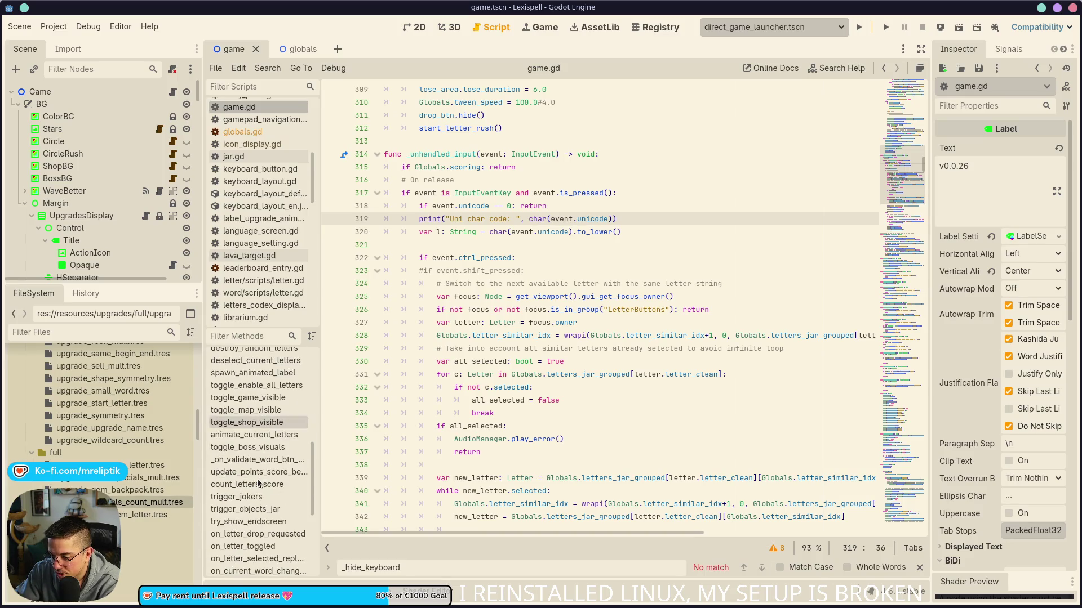
{"action": "scroll", "coordinate": [277, 498], "scroll_direction": "down", "scroll_amount": 2}
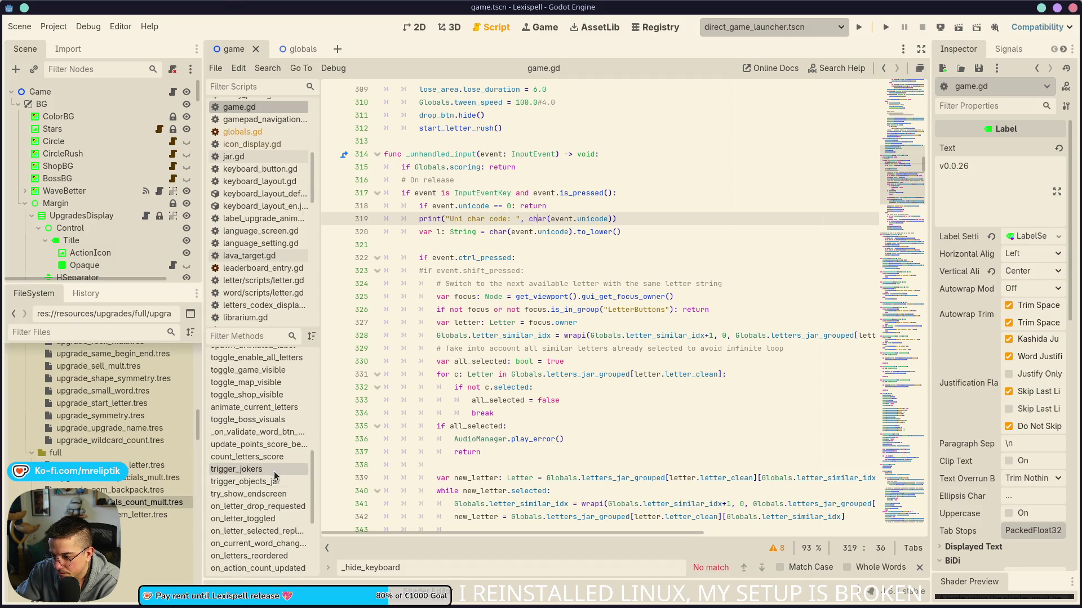
{"action": "left_click", "coordinate": [265, 468]}
- Scroll down to the BIG_MULT_DECREASE case and select its body lines
{"action": "scroll", "coordinate": [377, 397], "scroll_direction": "down", "scroll_amount": 3}
{"action": "scroll", "coordinate": [451, 341], "scroll_direction": "down", "scroll_amount": 20}
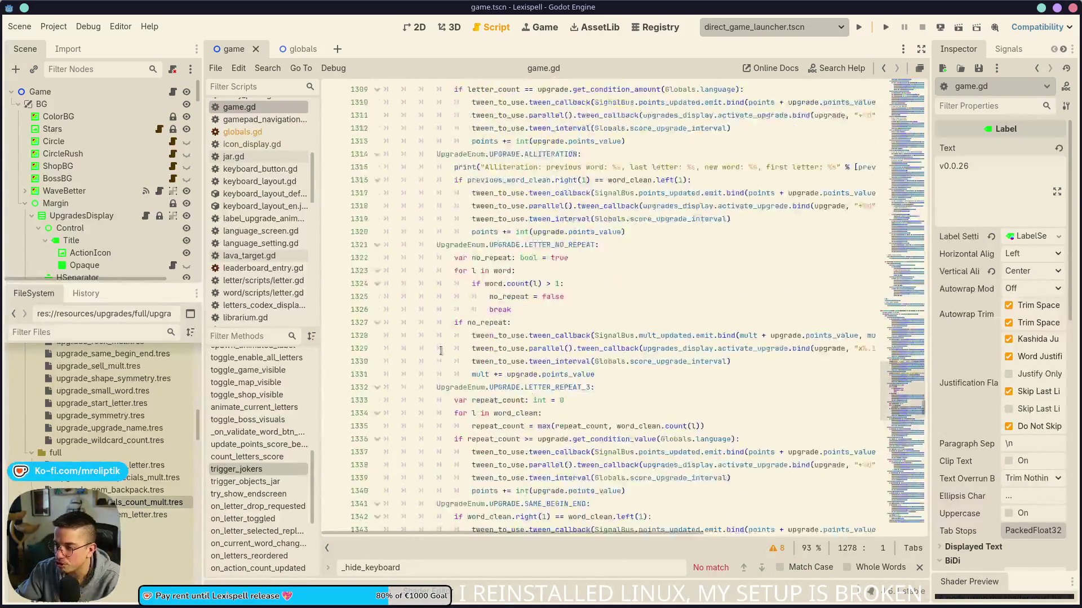
{"action": "scroll", "coordinate": [436, 408], "scroll_direction": "down", "scroll_amount": 5}
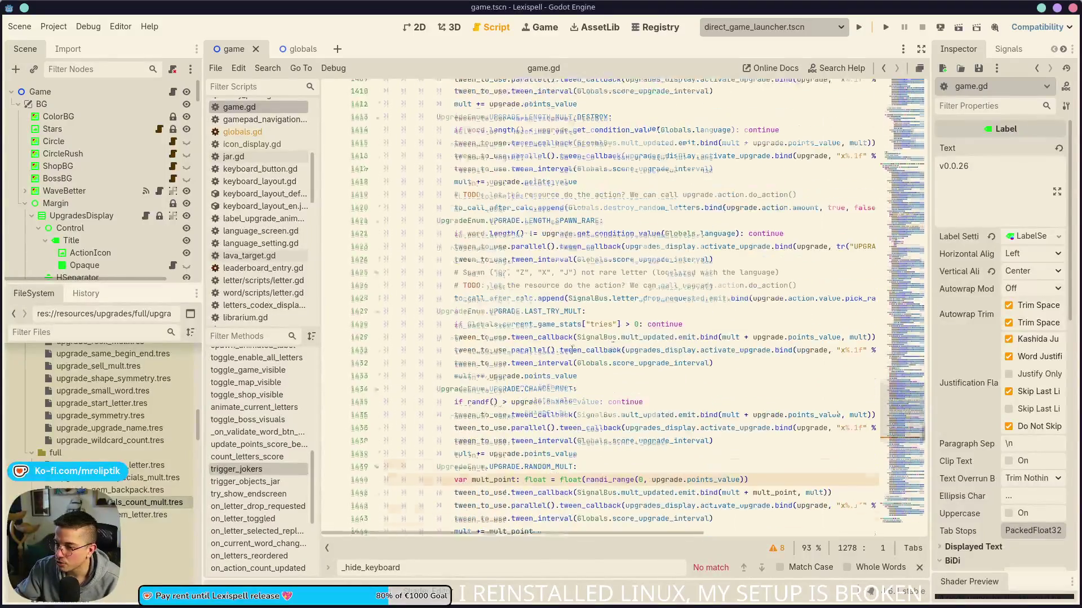
{"action": "scroll", "coordinate": [764, 286], "scroll_direction": "down", "scroll_amount": 6}
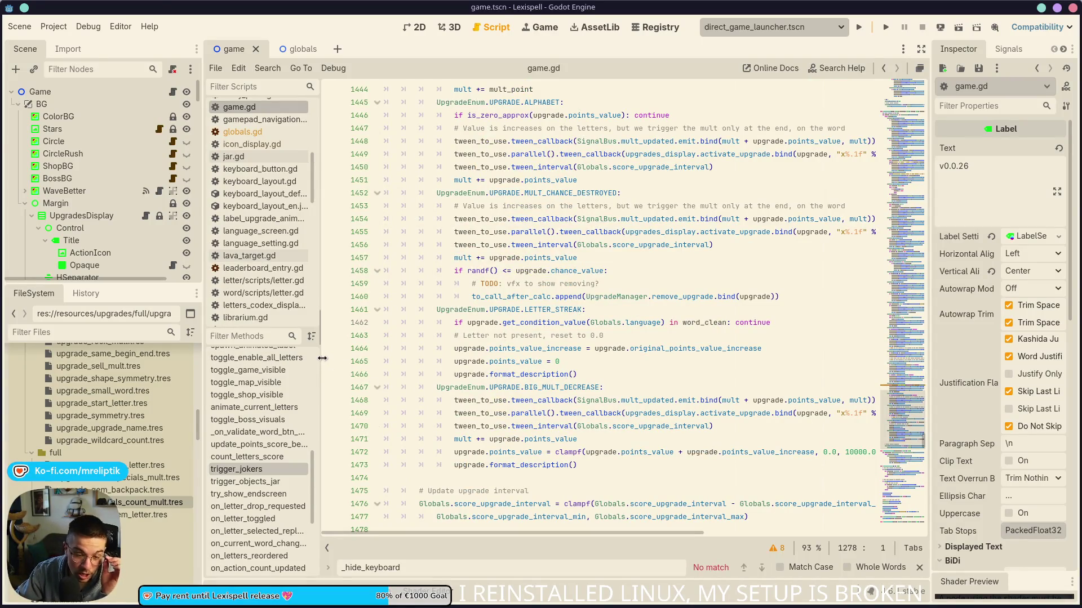
{"action": "scroll", "coordinate": [614, 408], "scroll_direction": "down", "scroll_amount": 2}
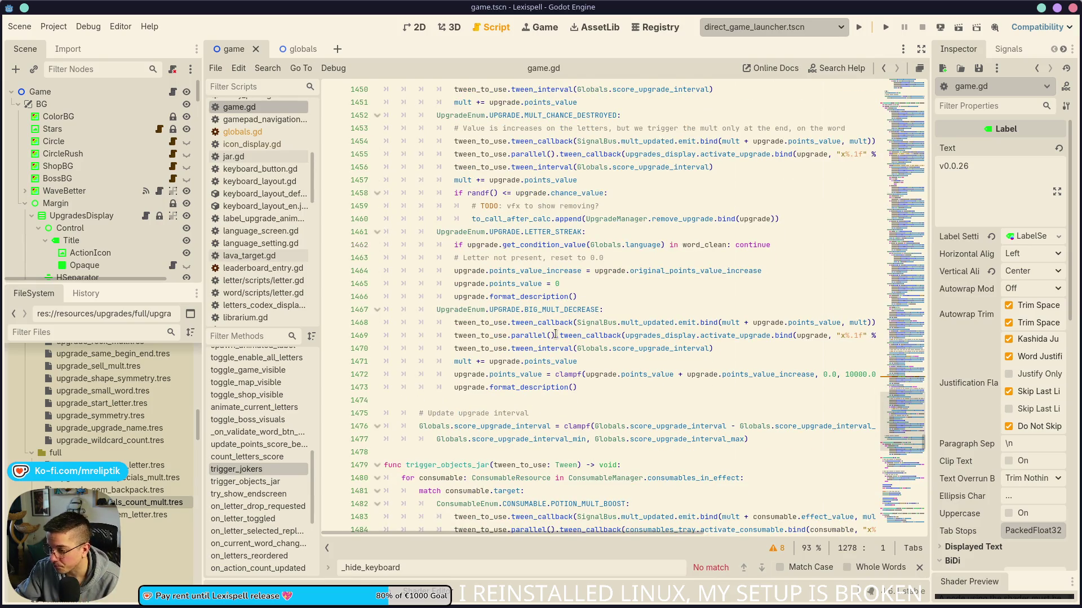
{"action": "left_click_drag", "start_coordinate": [586, 387], "coordinate": [435, 311]}
{"action": "key", "text": "ctrl+c"}
- Duplicate the whole BIG_MULT_DECREASE case, header included, directly below it
{"action": "left_click", "coordinate": [616, 375]}
{"action": "left_click", "coordinate": [622, 387]}
{"action": "key", "text": "Return"}
{"action": "key", "text": "ctrl+v"}
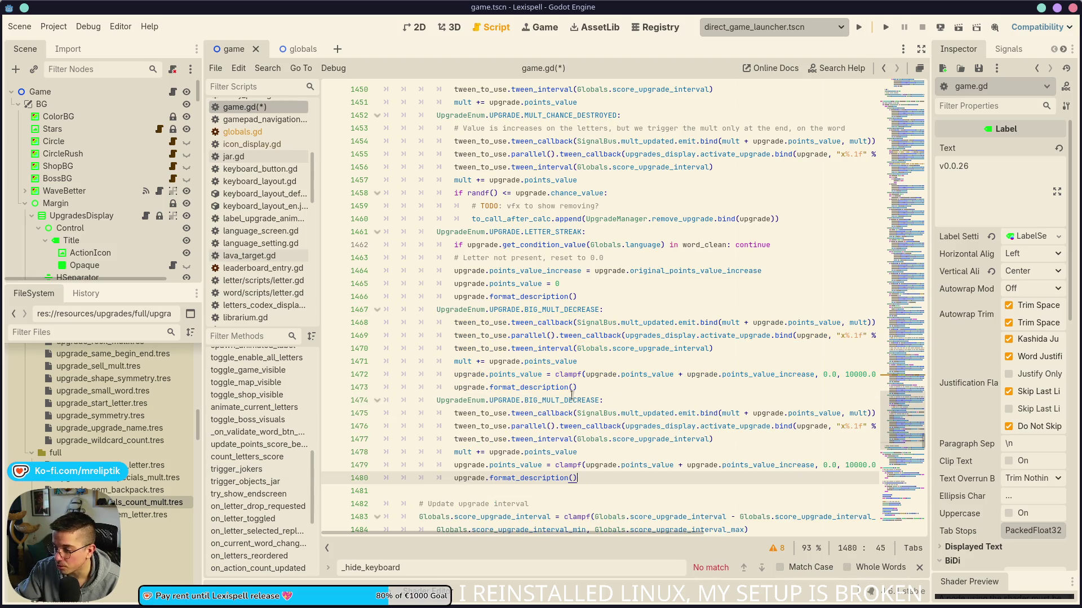
- Rename the copy to SPECIALS_COUNT_MULT and delete its clampf and format_description lines
{"action": "double_click", "coordinate": [574, 396]}
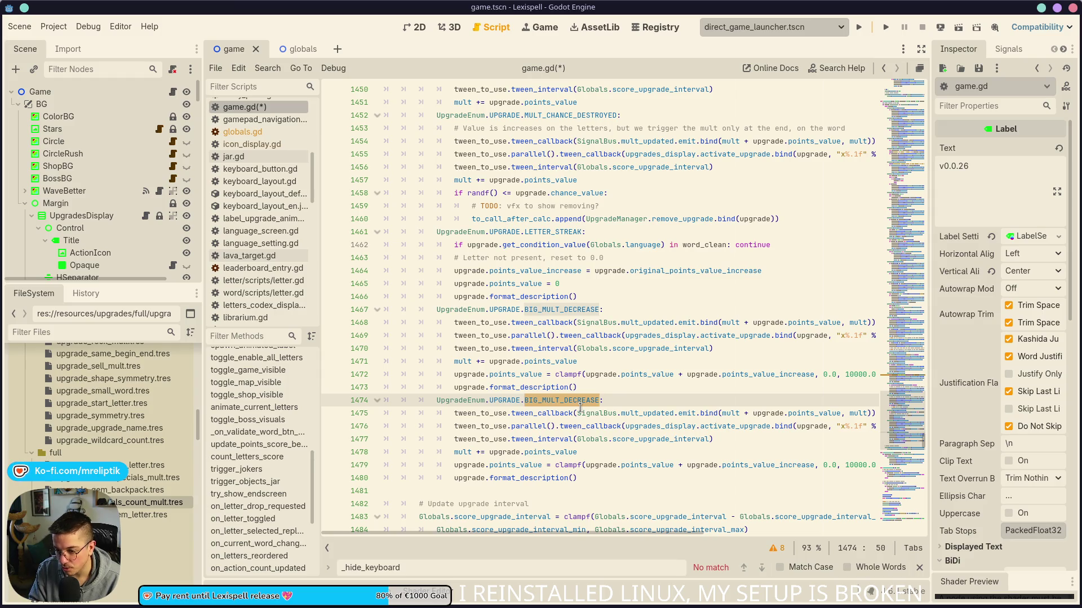
{"action": "type", "text": "SPECIALS_COUNT_MULT"}
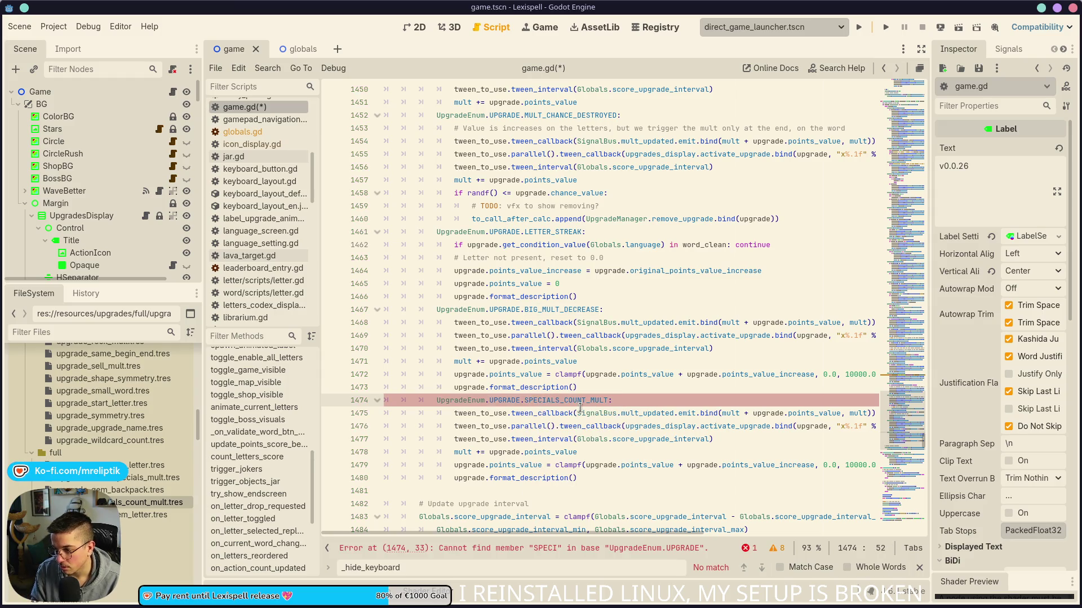
{"action": "left_click", "coordinate": [620, 466]}
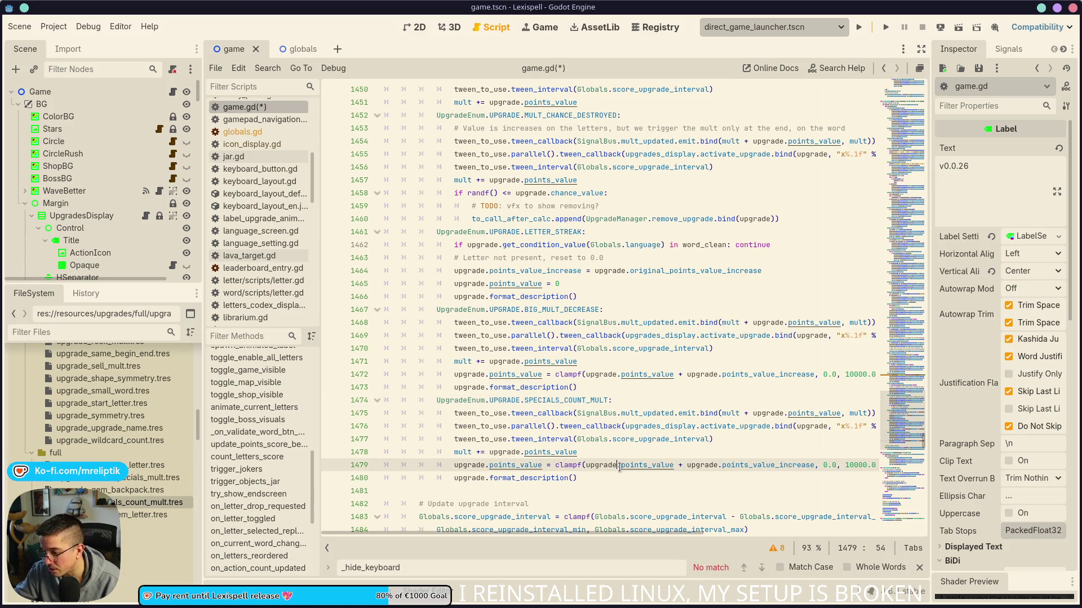
{"action": "key", "text": "ctrl+shift+k"}
{"action": "key", "text": "ctrl+shift+k"}
{"action": "key", "text": "ctrl+s"}
- Duplicate the SPECIALS_COUNT_MULT case line and move it below the new block
{"action": "left_click", "coordinate": [592, 445]}
{"action": "left_click", "coordinate": [631, 394]}
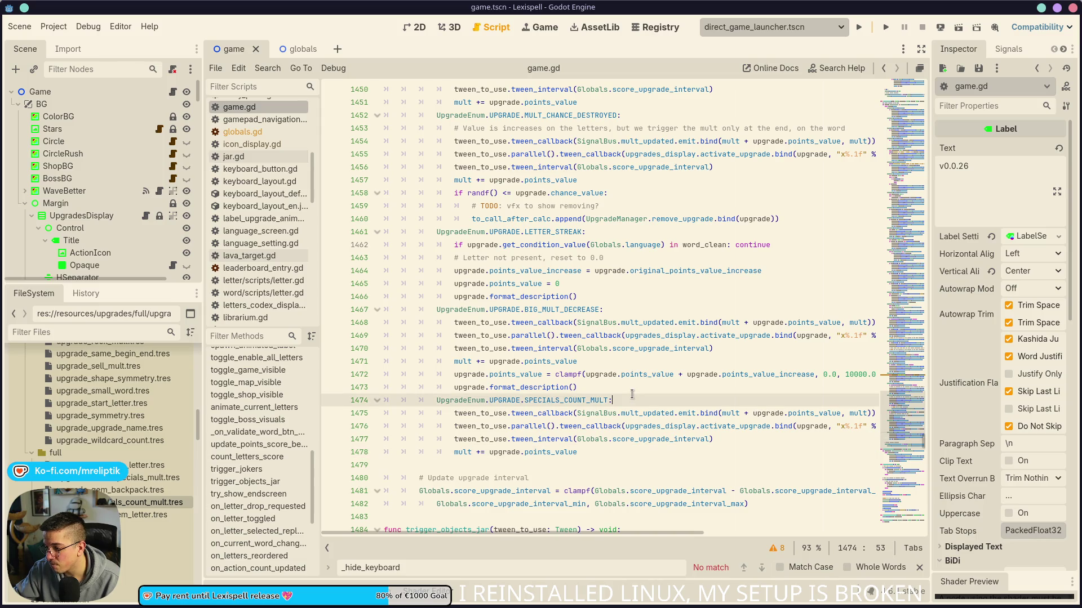
{"action": "key", "text": "ctrl+shift+d"}
{"action": "key", "text": "alt+Down"}
{"action": "key", "text": "alt+Down"}
{"action": "key", "text": "alt+Down"}
{"action": "key", "text": "alt+Down"}
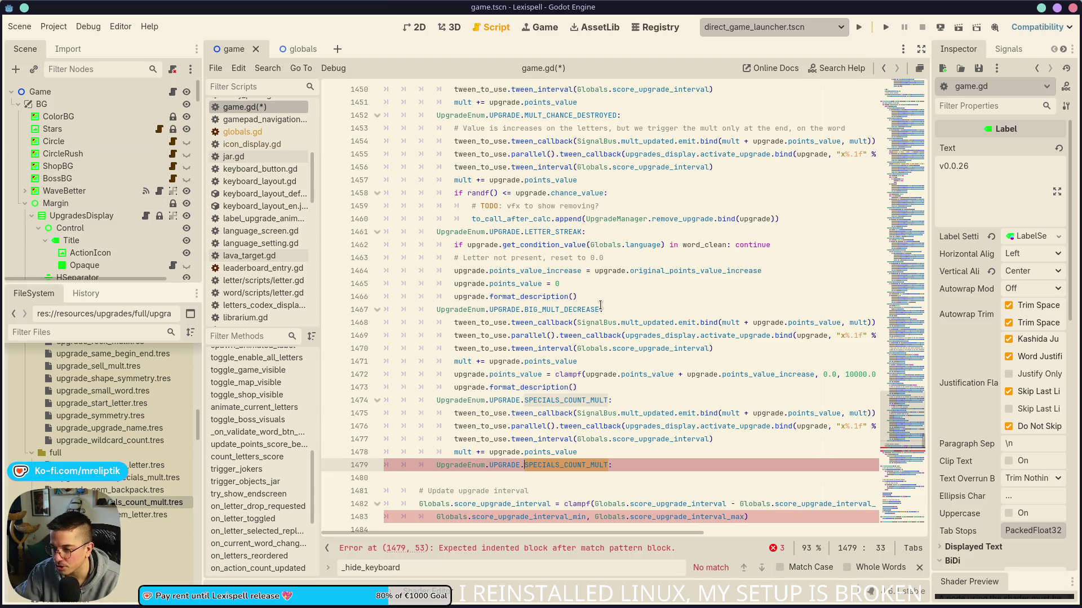
- Rename the repeated case line to EVEN_SPECIALS_MULT via autocomplete and save
{"action": "mouse_move", "coordinate": [563, 343]}
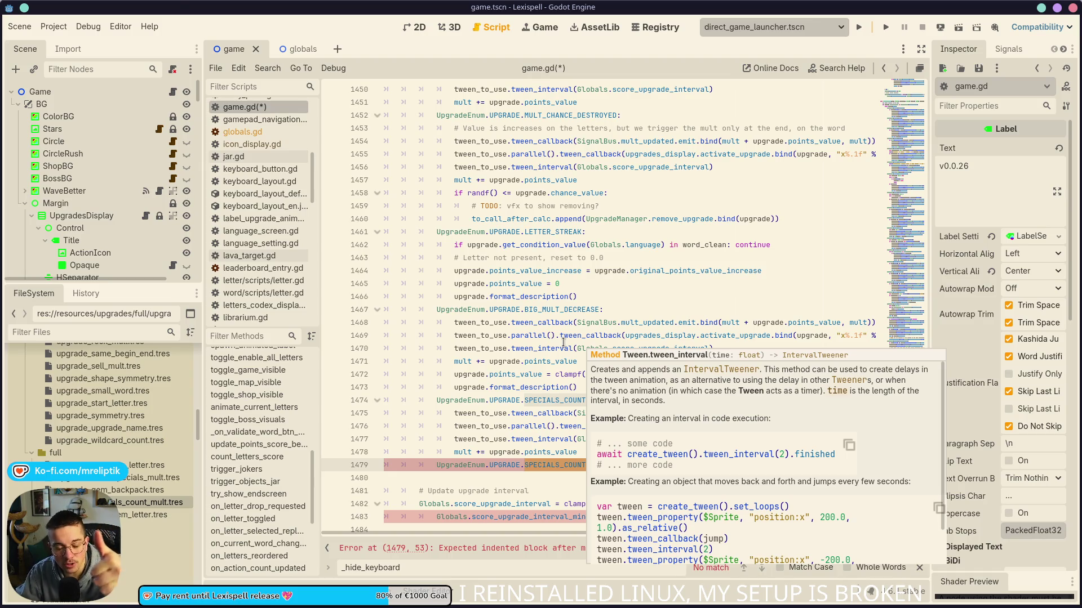
{"action": "left_click", "coordinate": [654, 437]}
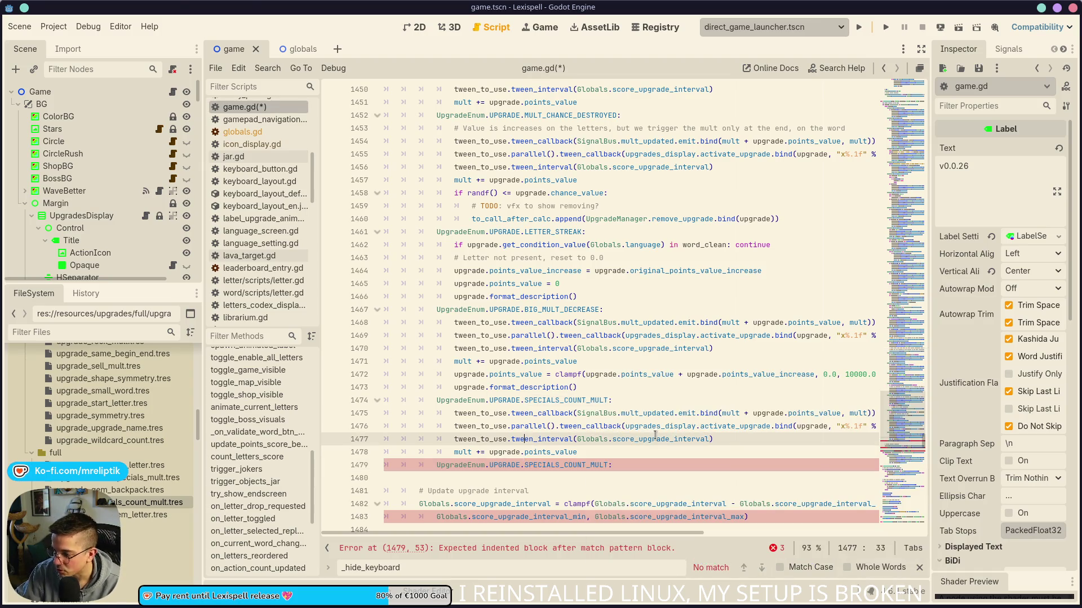
{"action": "left_click", "coordinate": [561, 452]}
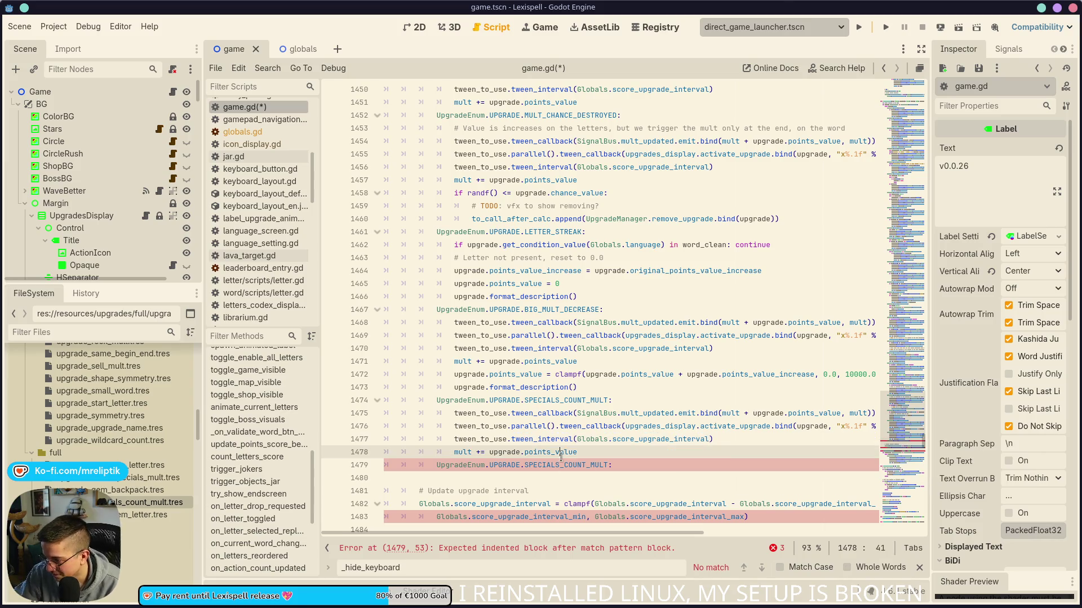
{"action": "left_click", "coordinate": [566, 468]}
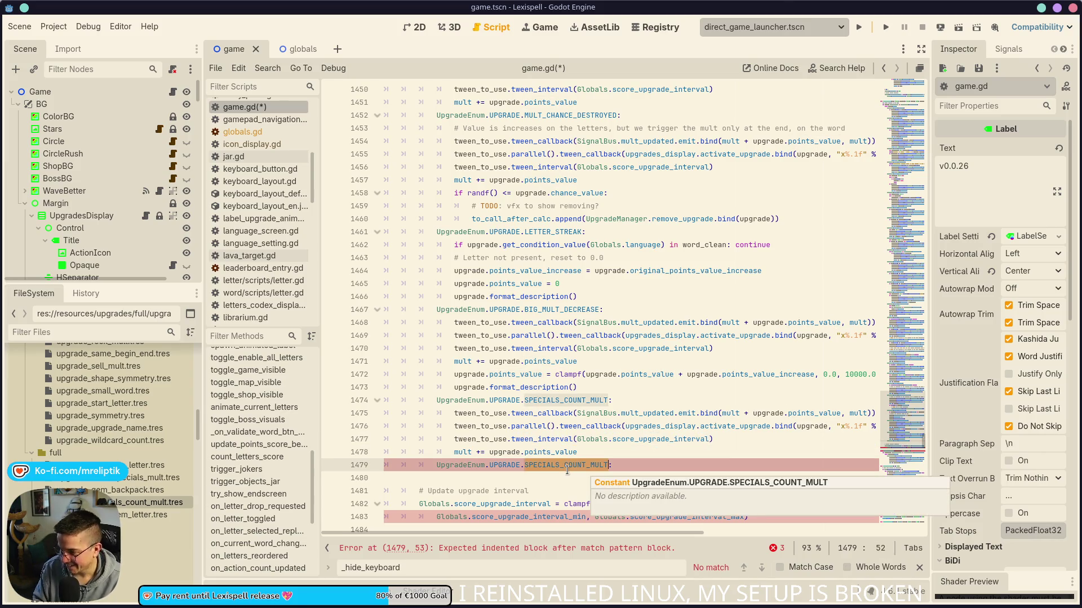
{"action": "key", "text": "BackSpace"}
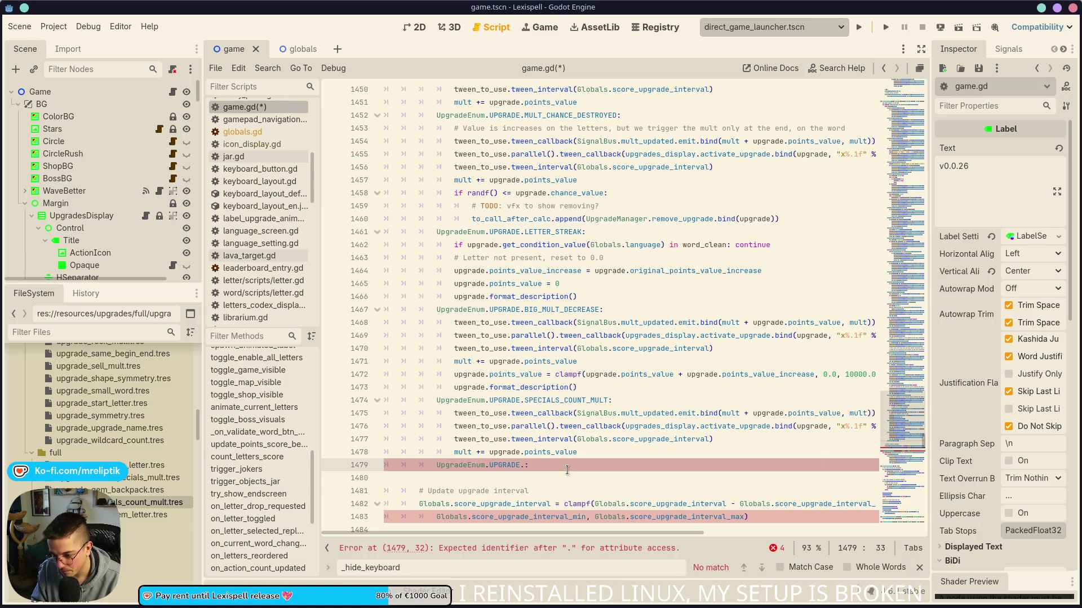
{"action": "type", "text": "ENE"}
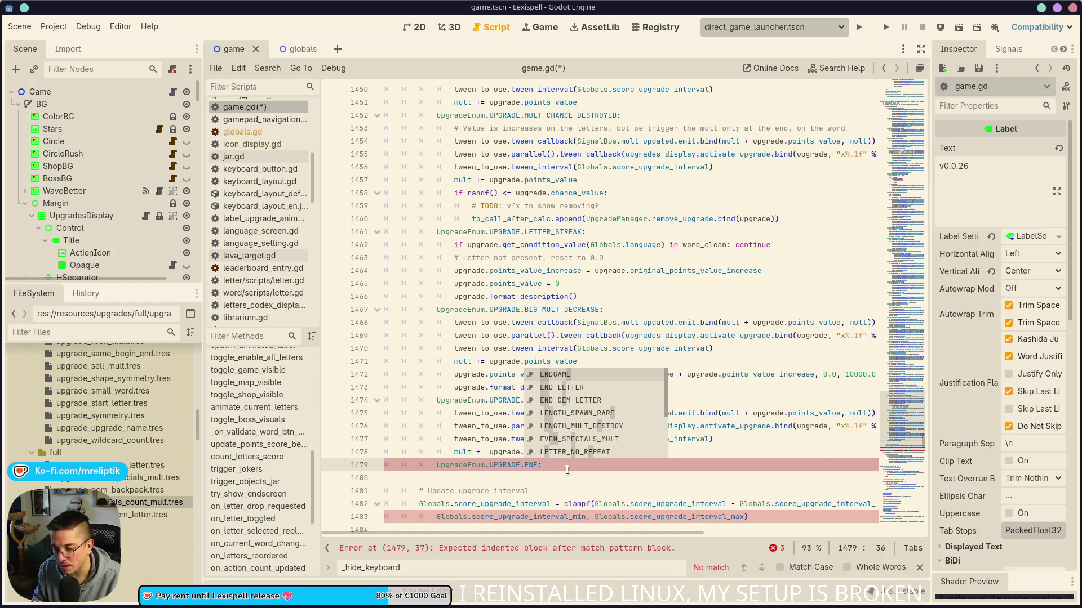
{"action": "type", "text": "_"}
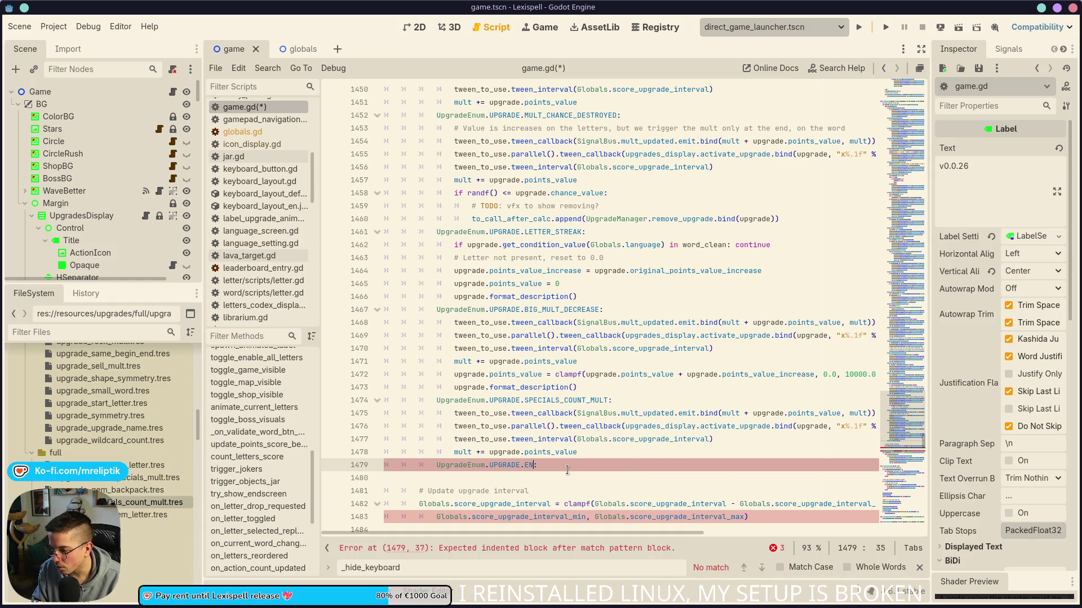
{"action": "type", "text": "_"}
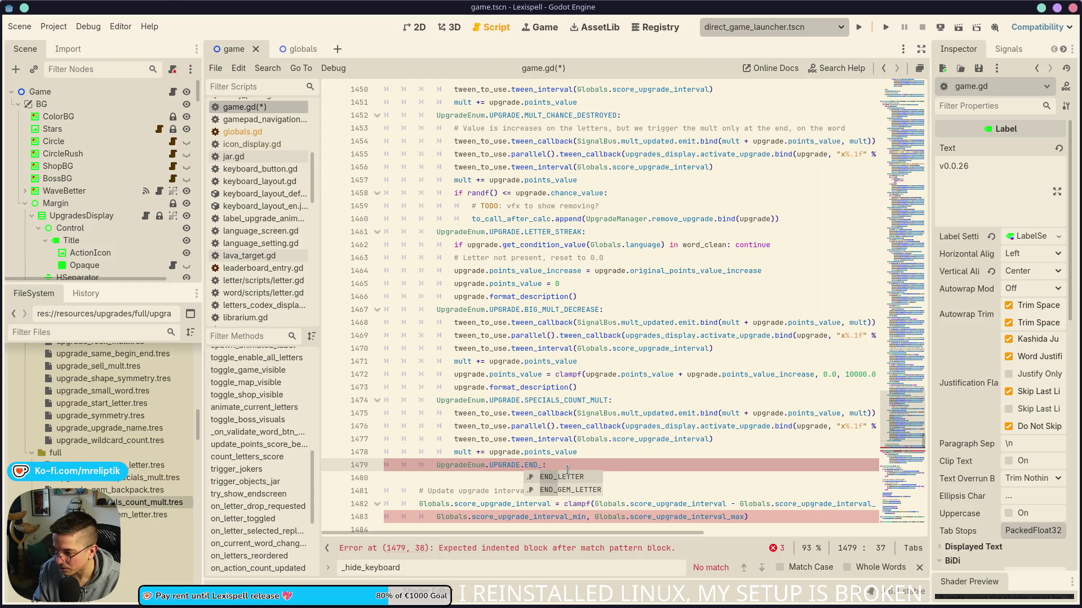
{"action": "key", "text": "BackSpace"}
{"action": "key", "text": "BackSpace"}
{"action": "key", "text": "BackSpace"}
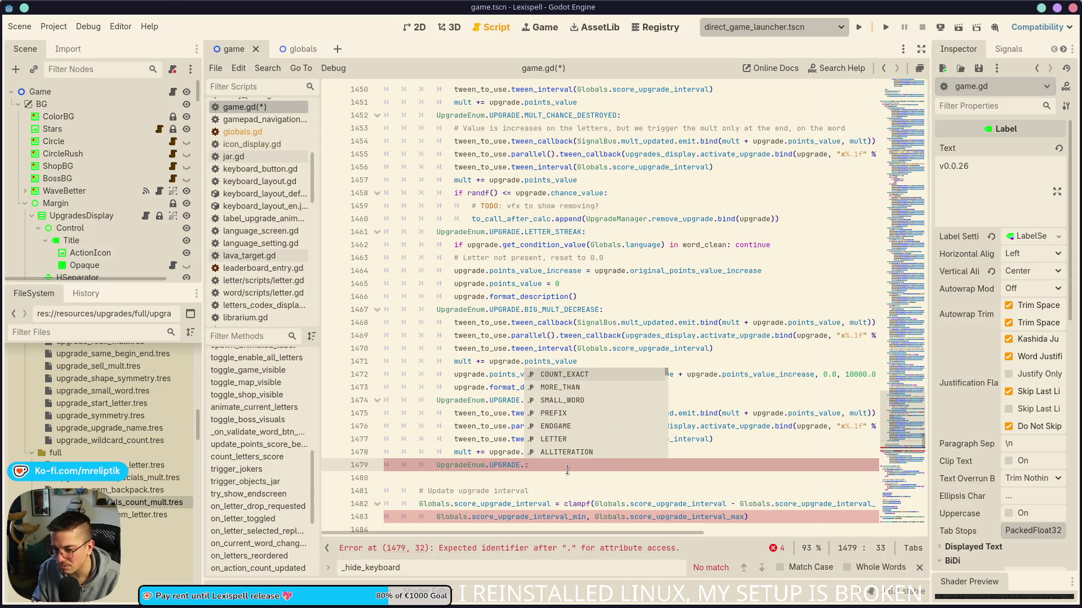
{"action": "type", "text": "even"}
{"action": "key", "text": "Return"}
{"action": "key", "text": "ctrl+s"}
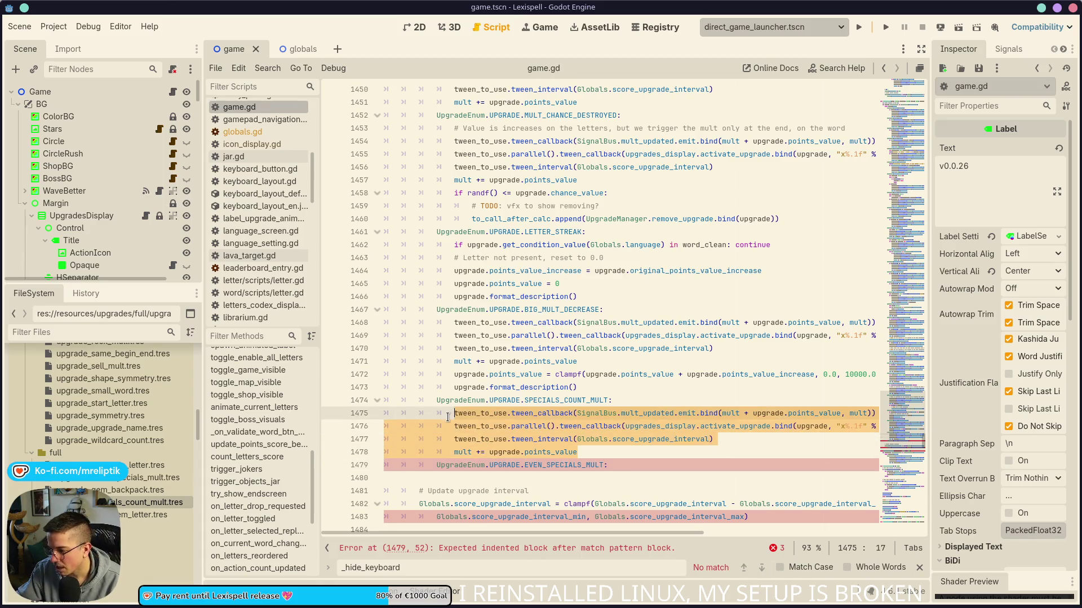
- Paste the four mult-boosting lines under EVEN_SPECIALS_MULT and save game.gd
{"action": "key", "text": "Return"}
{"action": "key", "text": "ctrl+v"}
{"action": "key", "text": "ctrl+s"}
{"action": "left_click", "coordinate": [640, 463]}
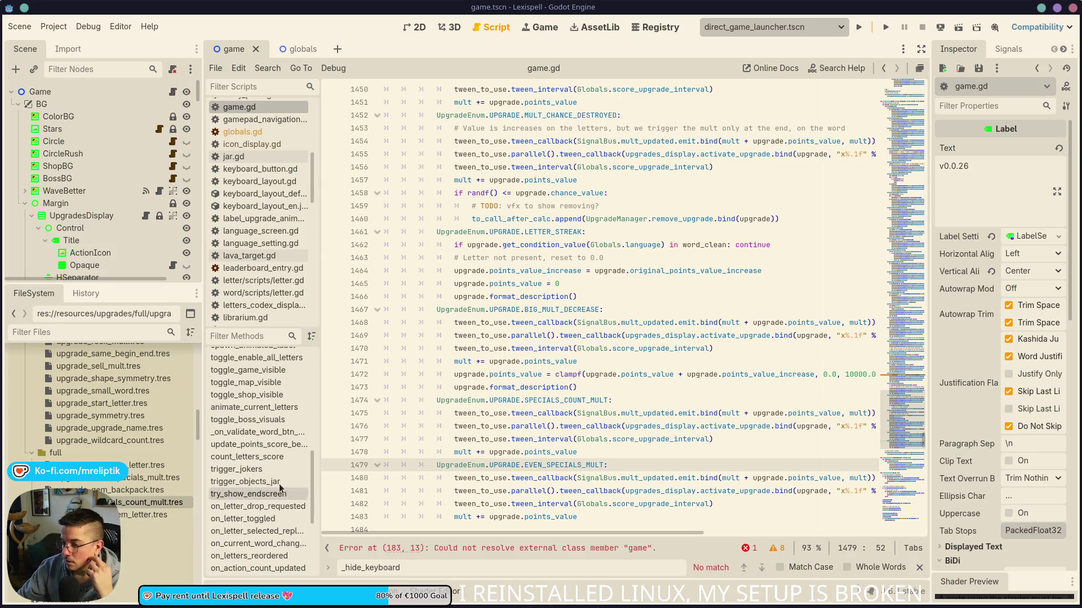
- Open a new blank line 1475 beneath the SPECIALS_COUNT_MULT case header
{"action": "left_click", "coordinate": [610, 401]}
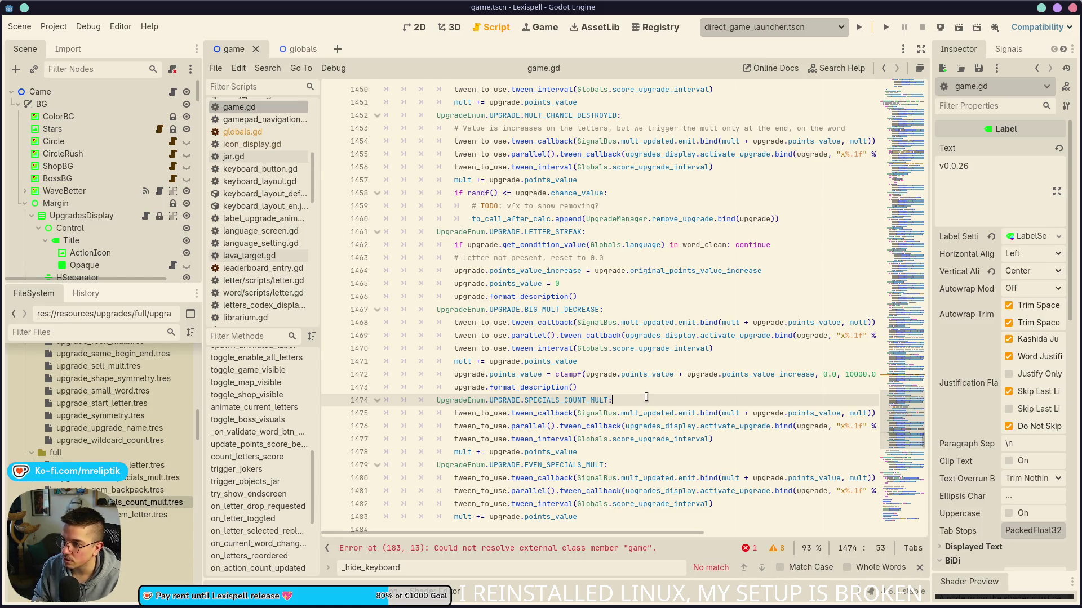
{"action": "key", "text": "Return"}
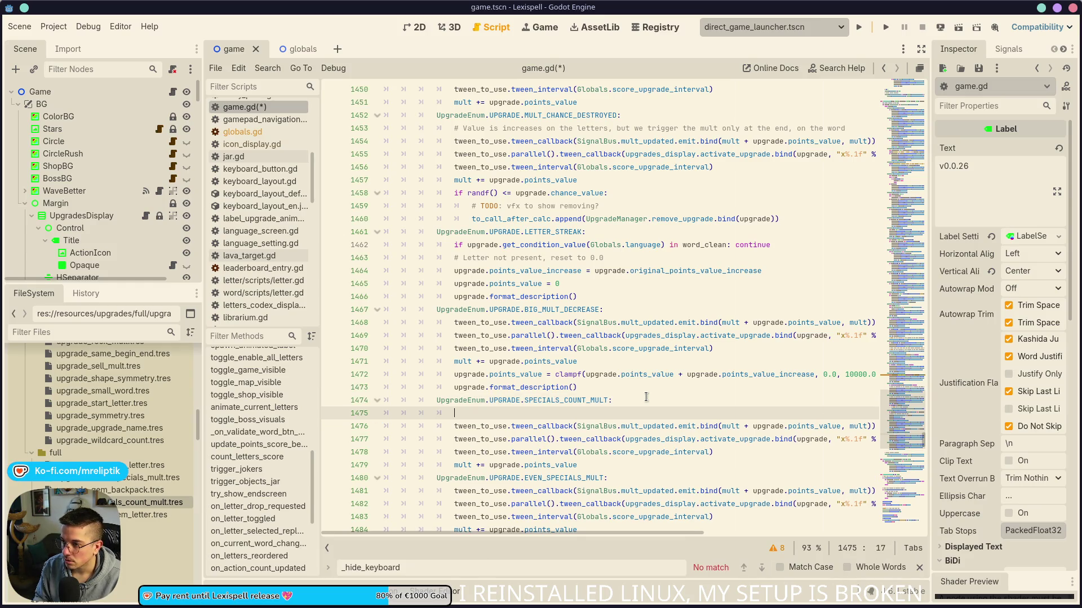
- Write Utils.get_special_count(letters) on line 1475, save, and jump to that function in utils.gd
{"action": "type", "text": "utils"}
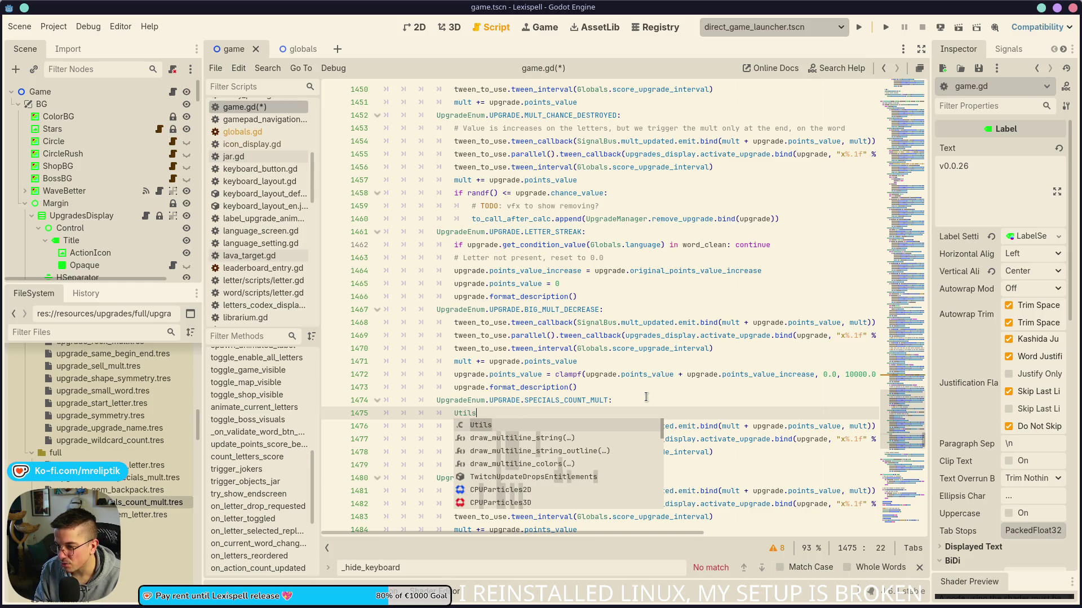
{"action": "type", "text": "."}
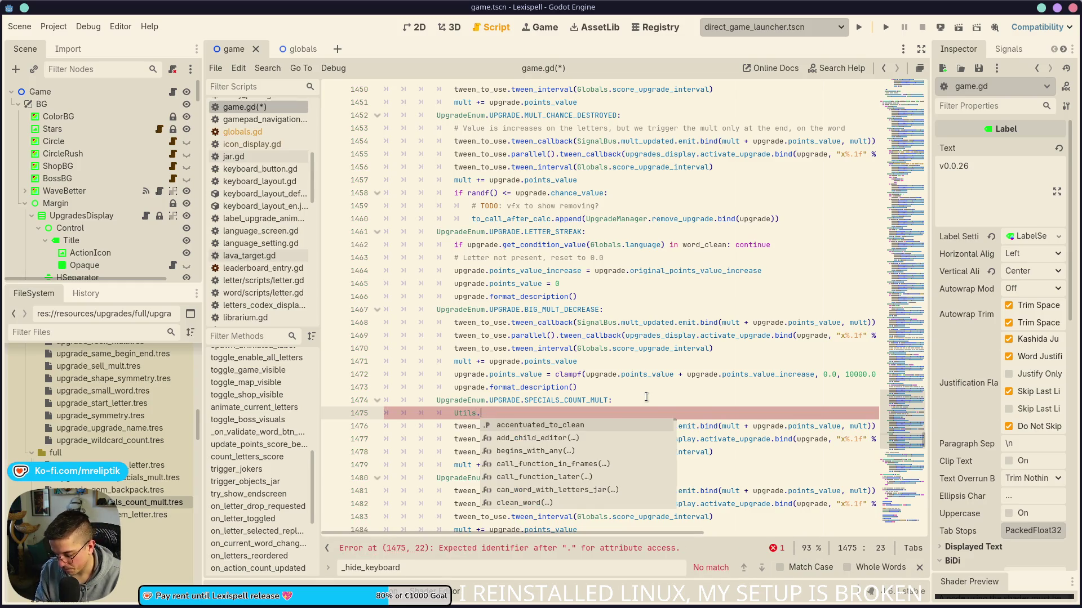
{"action": "type", "text": "get_special"}
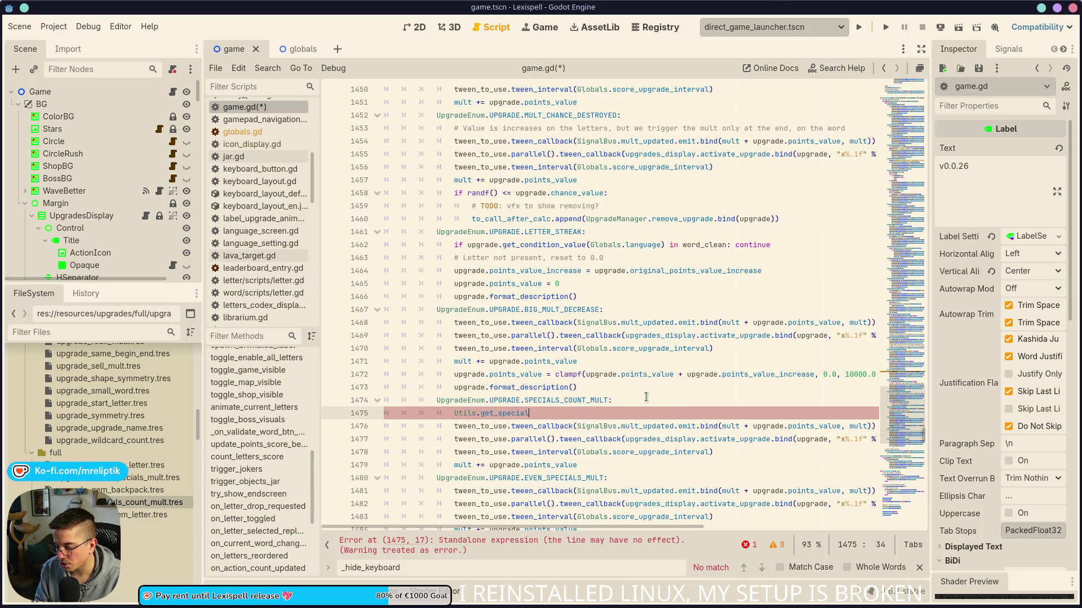
{"action": "type", "text": "_counbt"}
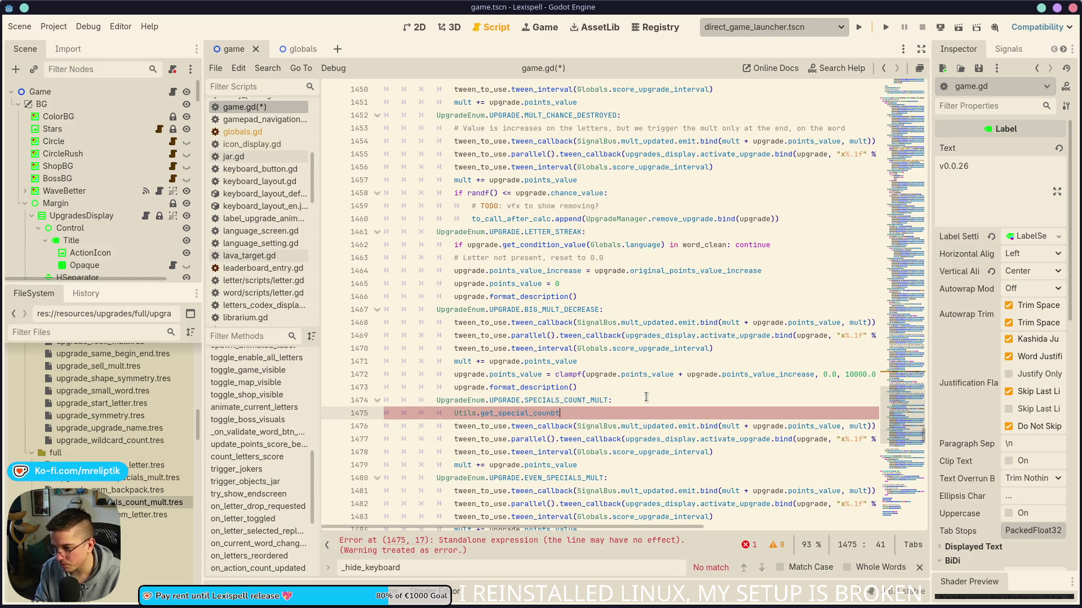
{"action": "type", "text": "("}
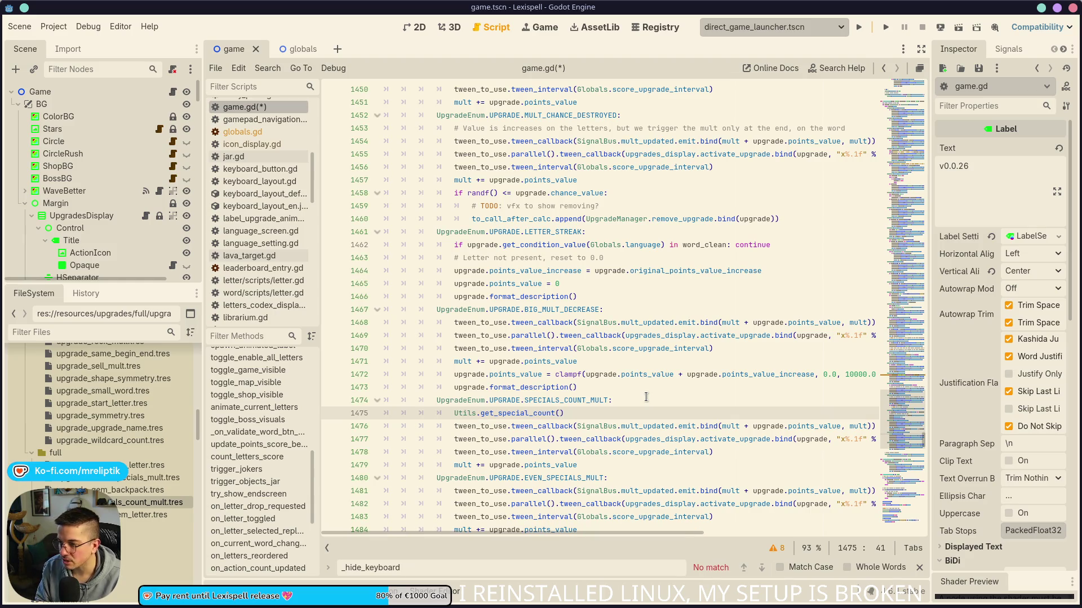
{"action": "type", "text": "letter"}
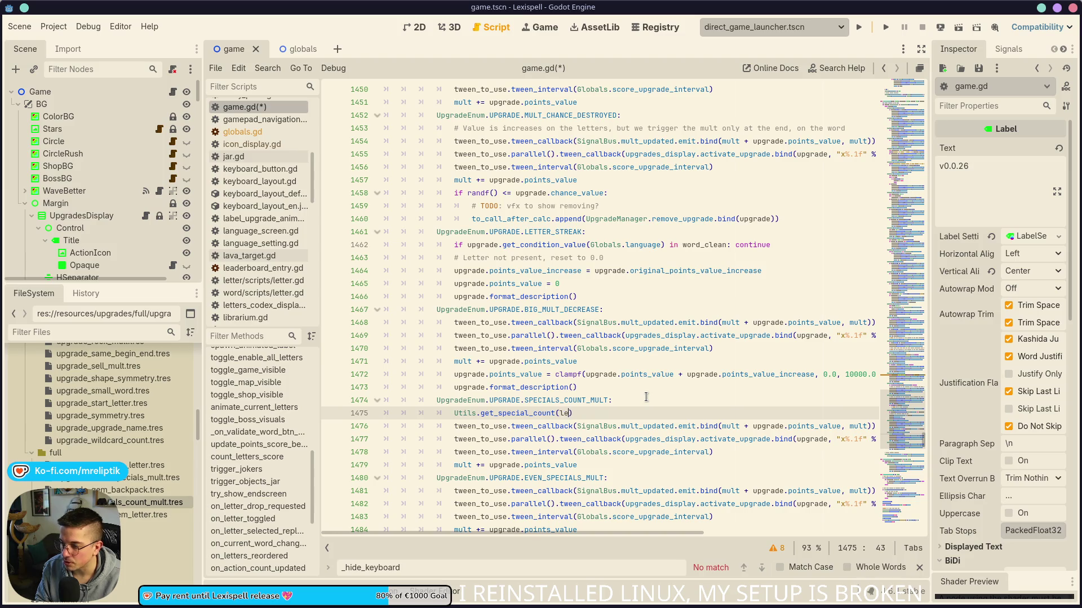
{"action": "key", "text": "Down"}
{"action": "key", "text": "Down"}
{"action": "key", "text": "Down"}
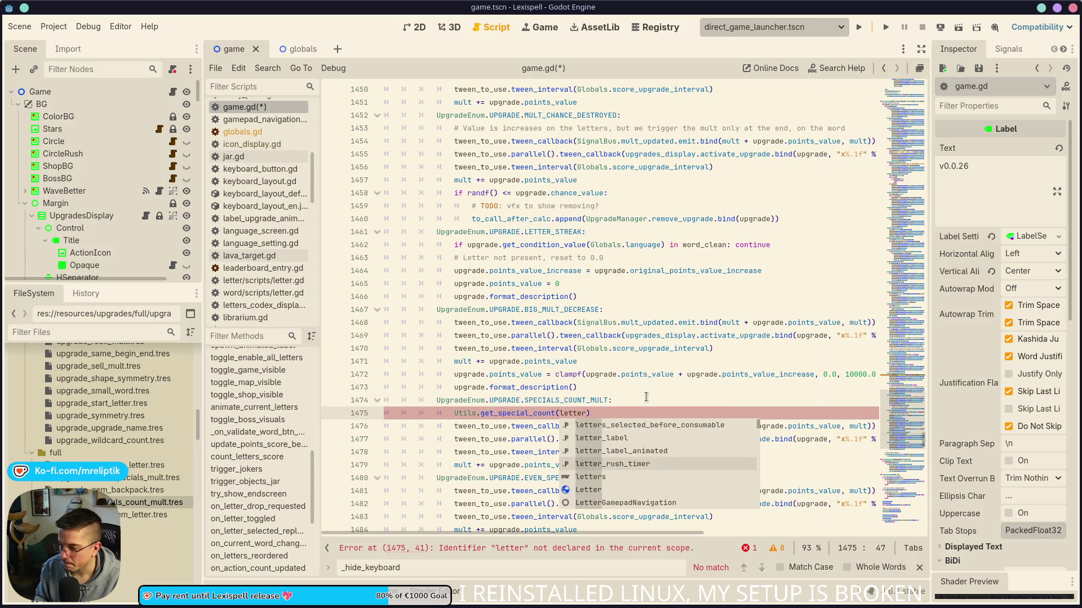
{"action": "key", "text": "Return"}
{"action": "key", "text": "ctrl+s"}
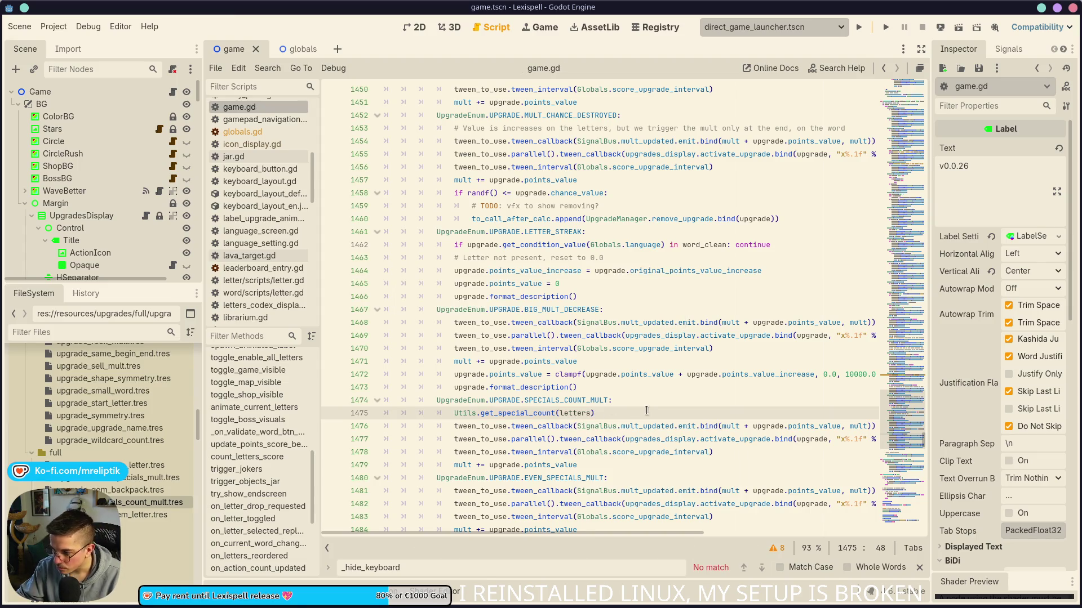
{"action": "double_click", "coordinate": [523, 413]}
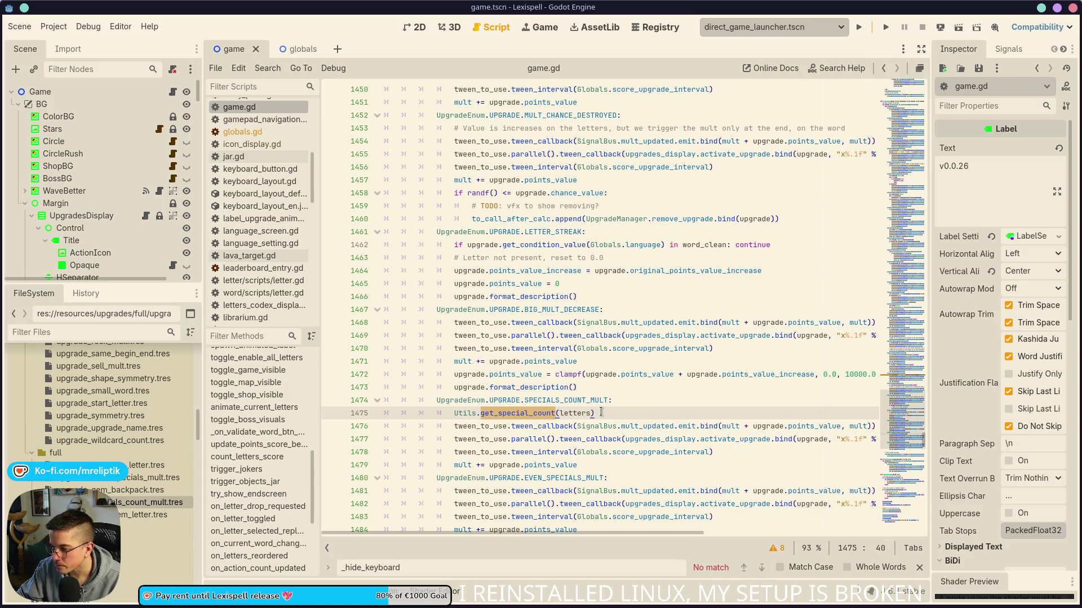
{"action": "left_click", "coordinate": [490, 414], "text": "ctrl"}
- Unfold the GAME region in utils.gd and place the caret on the empty line after get_merge_candidates_for_letter
{"action": "scroll", "coordinate": [402, 441], "scroll_direction": "down", "scroll_amount": 10}
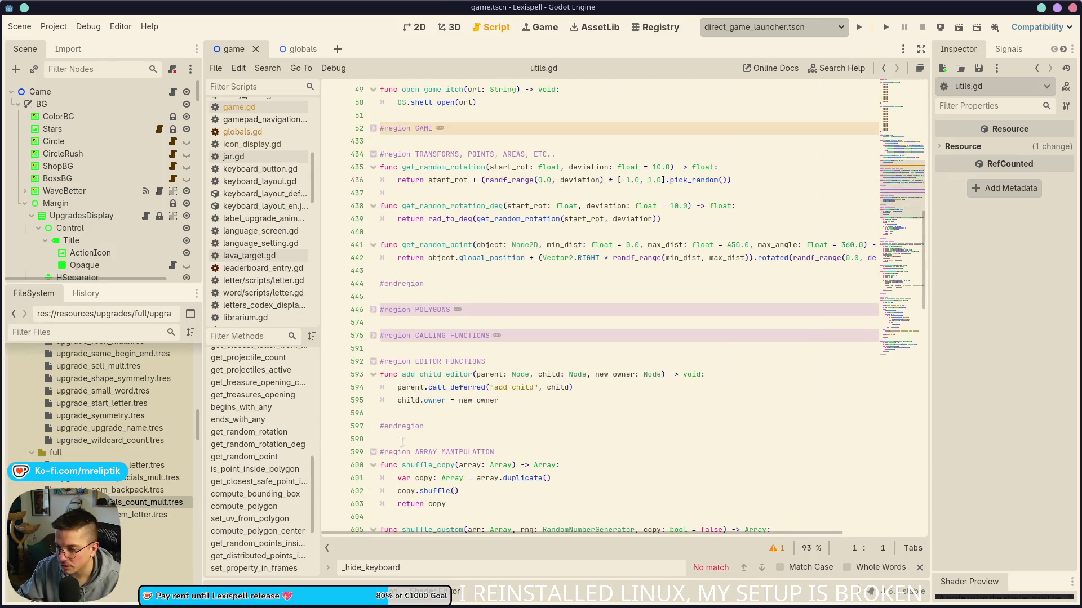
{"action": "scroll", "coordinate": [401, 441], "scroll_direction": "down", "scroll_amount": 4}
{"action": "scroll", "coordinate": [473, 360], "scroll_direction": "up", "scroll_amount": 8}
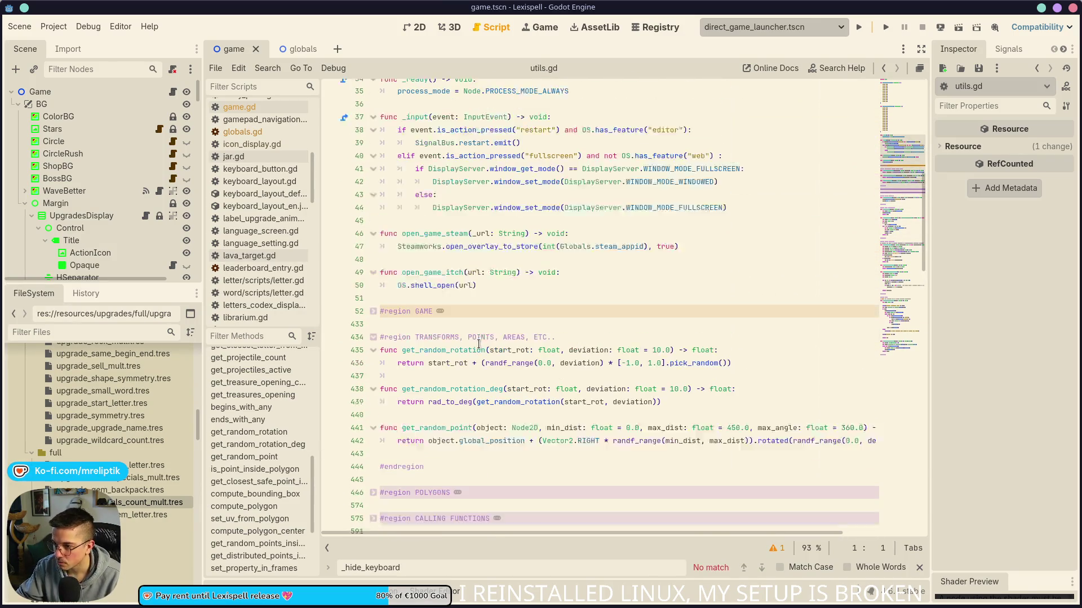
{"action": "scroll", "coordinate": [482, 355], "scroll_direction": "up", "scroll_amount": 1}
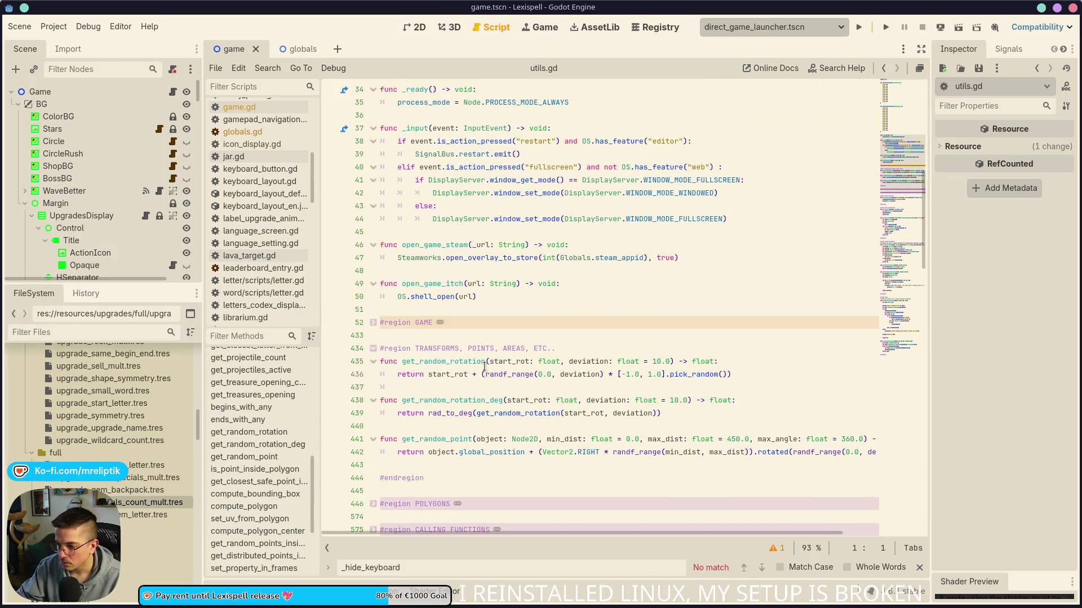
{"action": "left_click", "coordinate": [375, 325]}
{"action": "scroll", "coordinate": [405, 332], "scroll_direction": "down", "scroll_amount": 11}
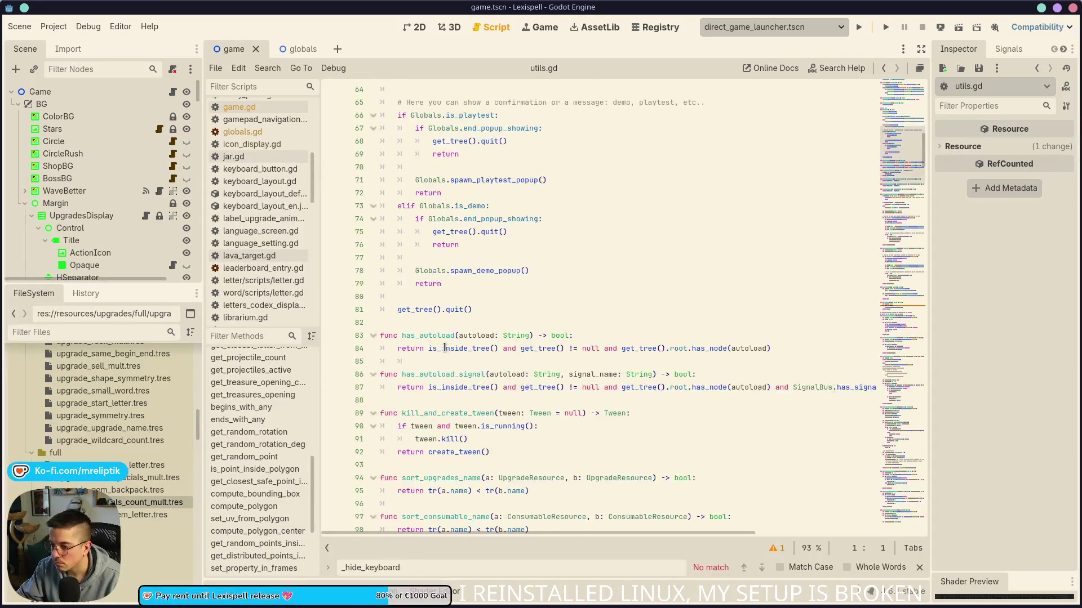
{"action": "scroll", "coordinate": [478, 343], "scroll_direction": "down", "scroll_amount": 9}
{"action": "scroll", "coordinate": [512, 353], "scroll_direction": "down", "scroll_amount": 4}
{"action": "scroll", "coordinate": [511, 354], "scroll_direction": "down", "scroll_amount": 18}
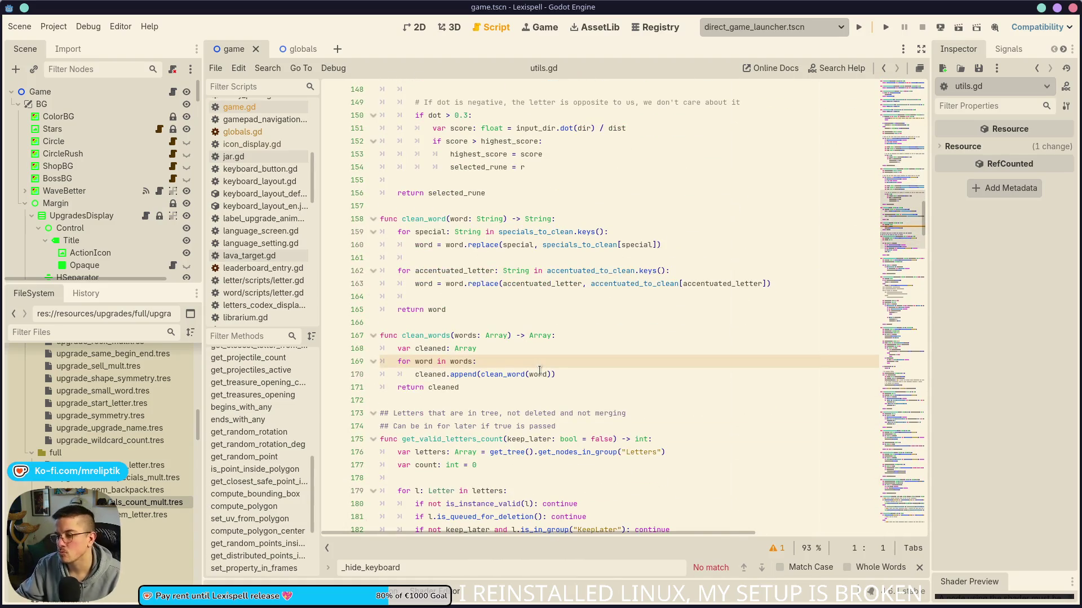
{"action": "scroll", "coordinate": [539, 370], "scroll_direction": "down", "scroll_amount": 13}
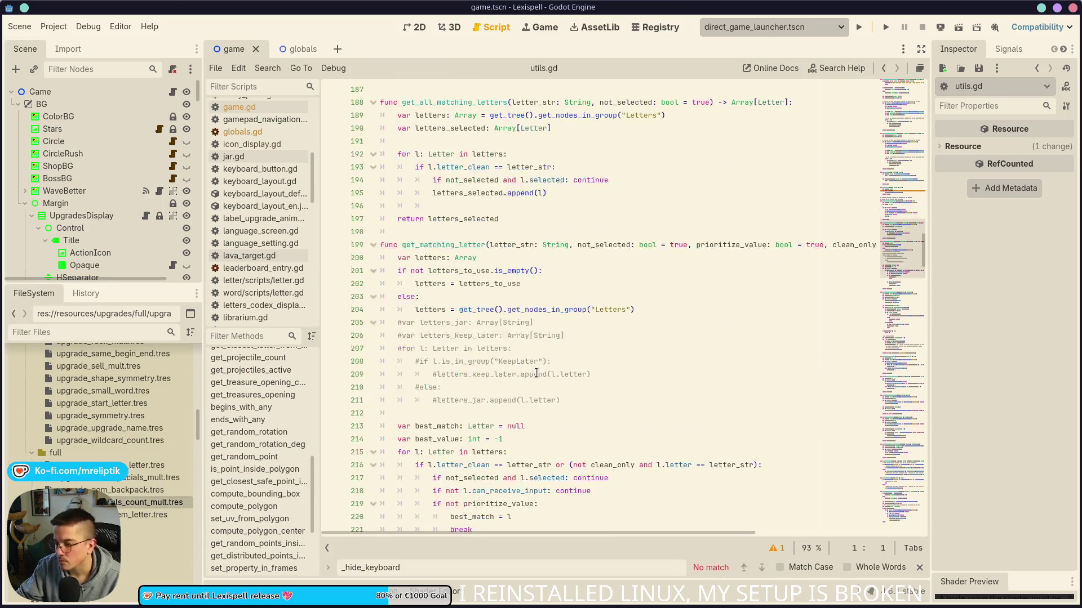
{"action": "scroll", "coordinate": [537, 373], "scroll_direction": "down", "scroll_amount": 20}
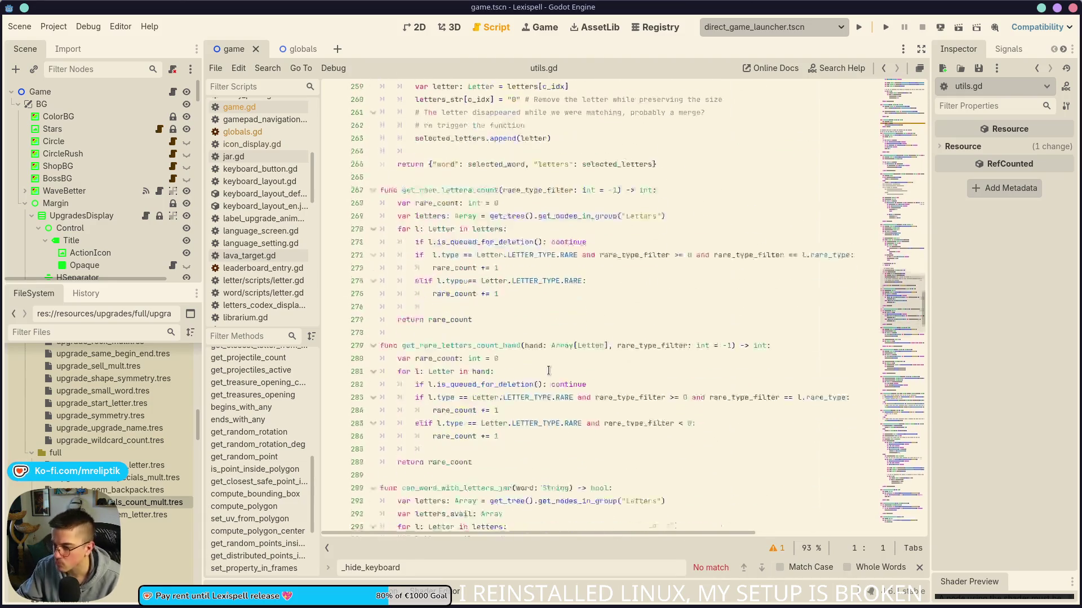
{"action": "scroll", "coordinate": [550, 370], "scroll_direction": "down", "scroll_amount": 14}
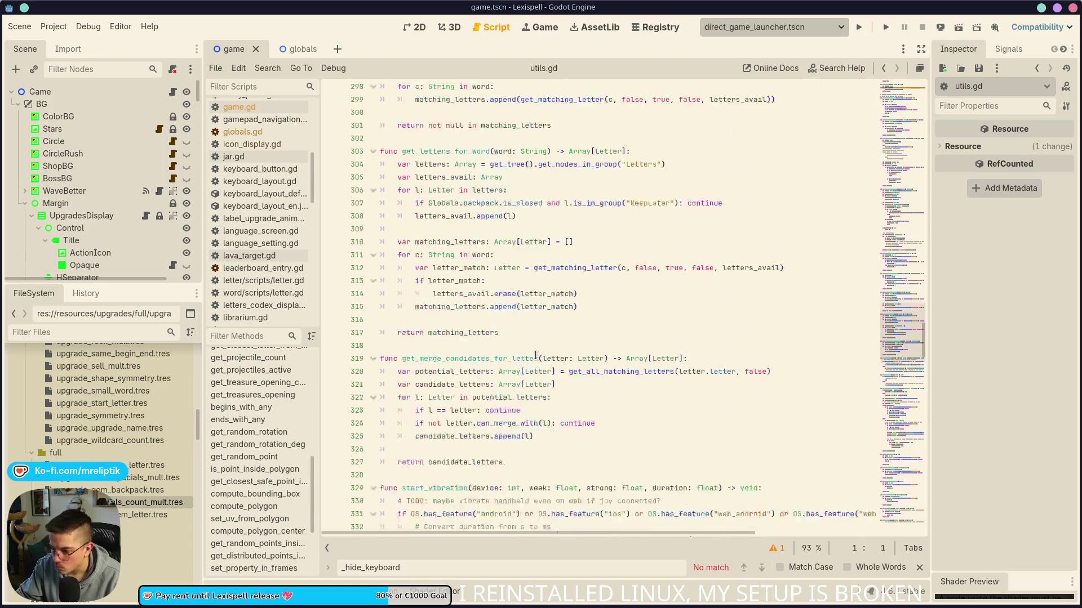
{"action": "scroll", "coordinate": [536, 355], "scroll_direction": "up", "scroll_amount": 4}
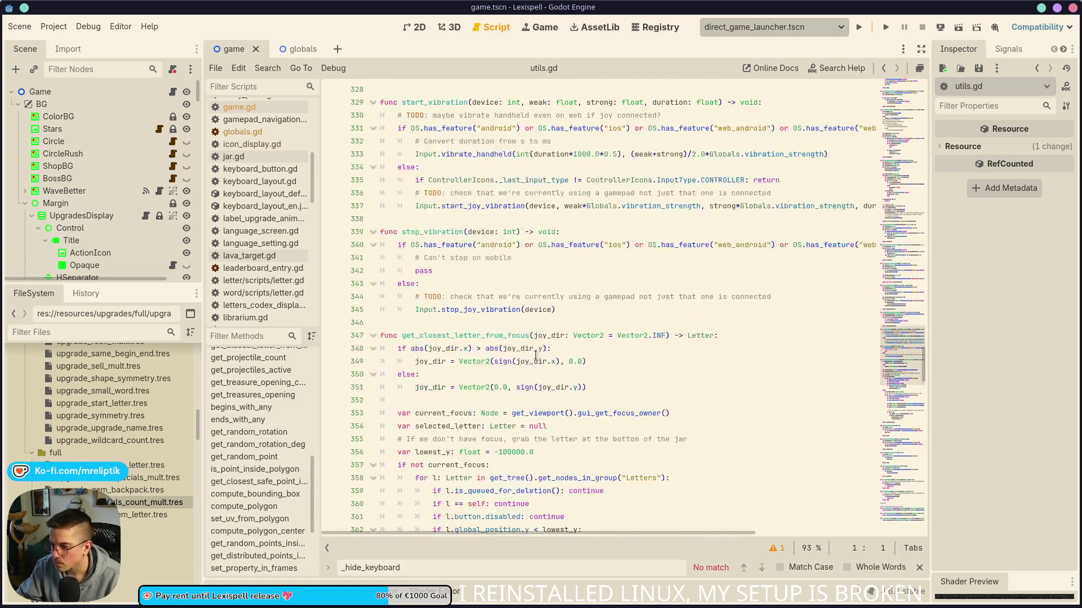
{"action": "left_click", "coordinate": [421, 401]}
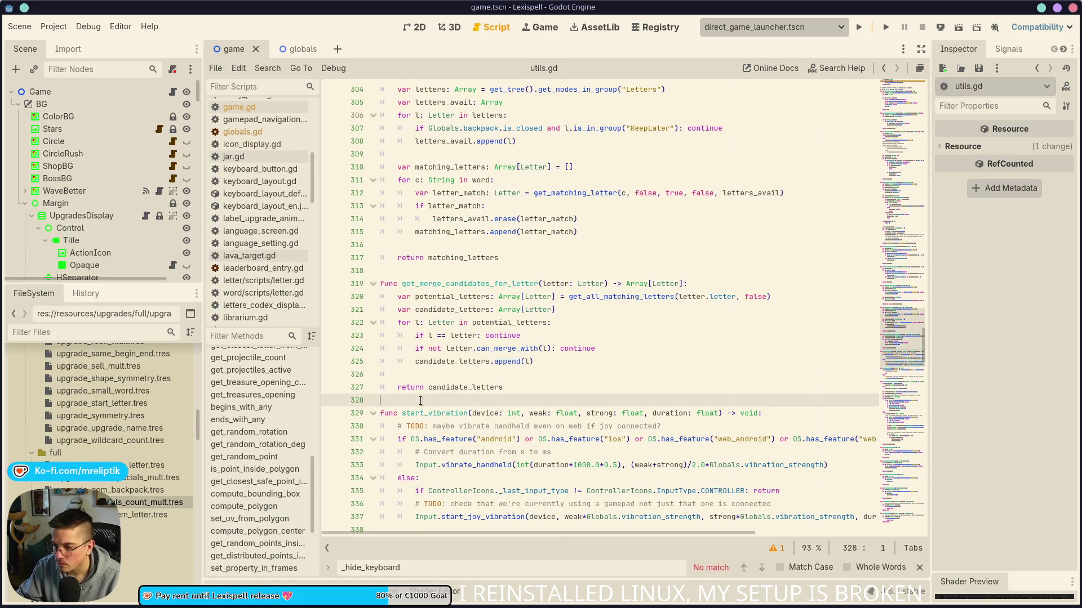
- Declare func get_special_count(letters: Array[Letter]) -> int with a pass placeholder body
{"action": "key", "text": "Return"}
{"action": "key", "text": "Return"}
{"action": "key", "text": "Up"}
{"action": "type", "text": "func get_special_count() ->"}
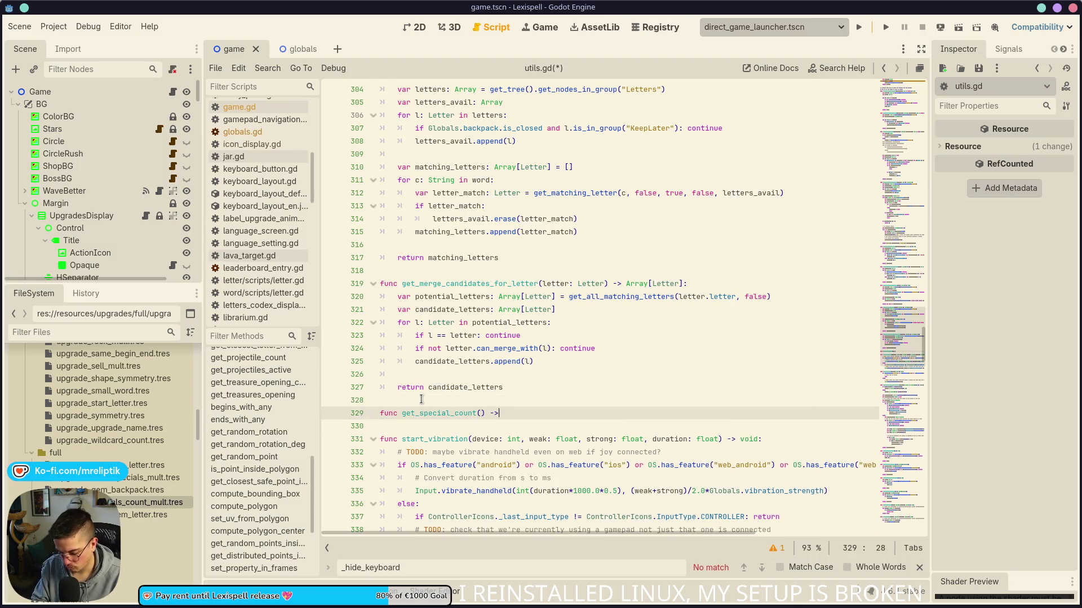
{"action": "type", "text": " int:"}
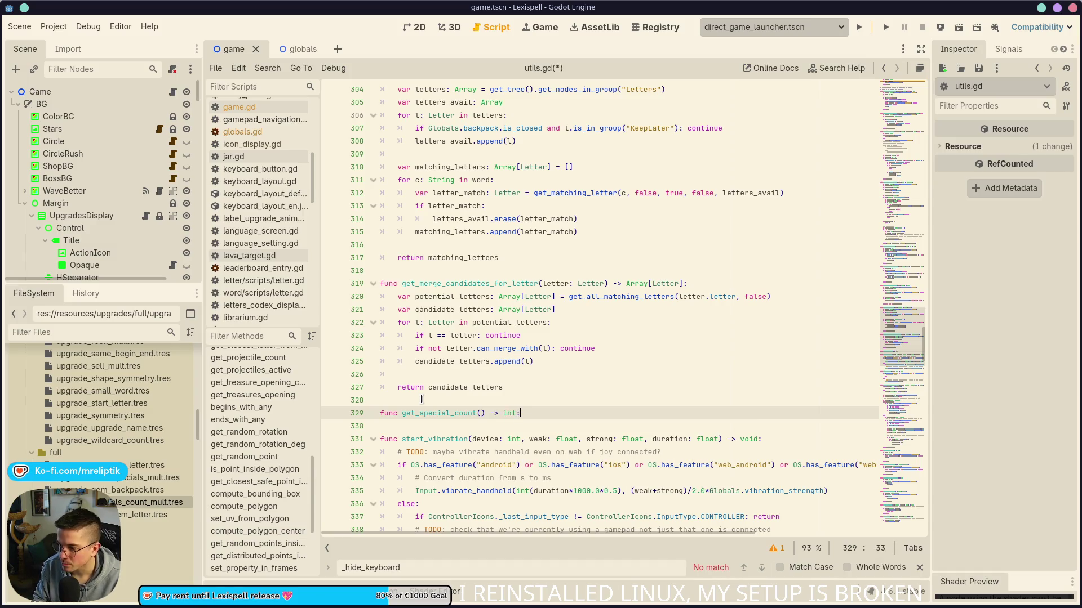
{"action": "key", "text": "Return"}
{"action": "type", "text": "pass"}
{"action": "key", "text": "ctrl+s"}
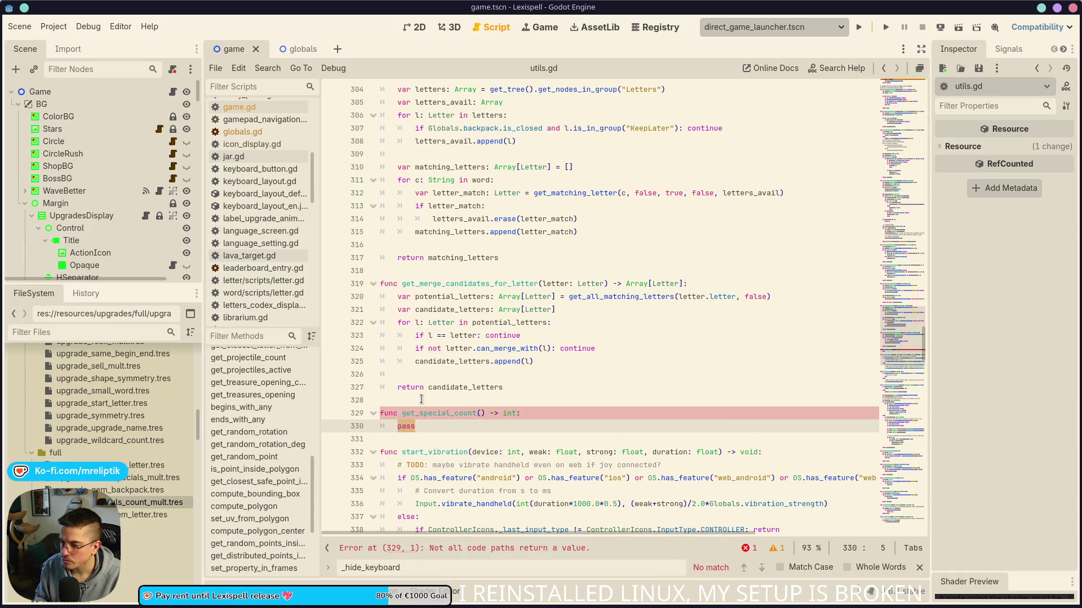
{"action": "key", "text": "Up"}
{"action": "key", "text": "Left"}
{"action": "key", "text": "Left"}
{"action": "key", "text": "Left"}
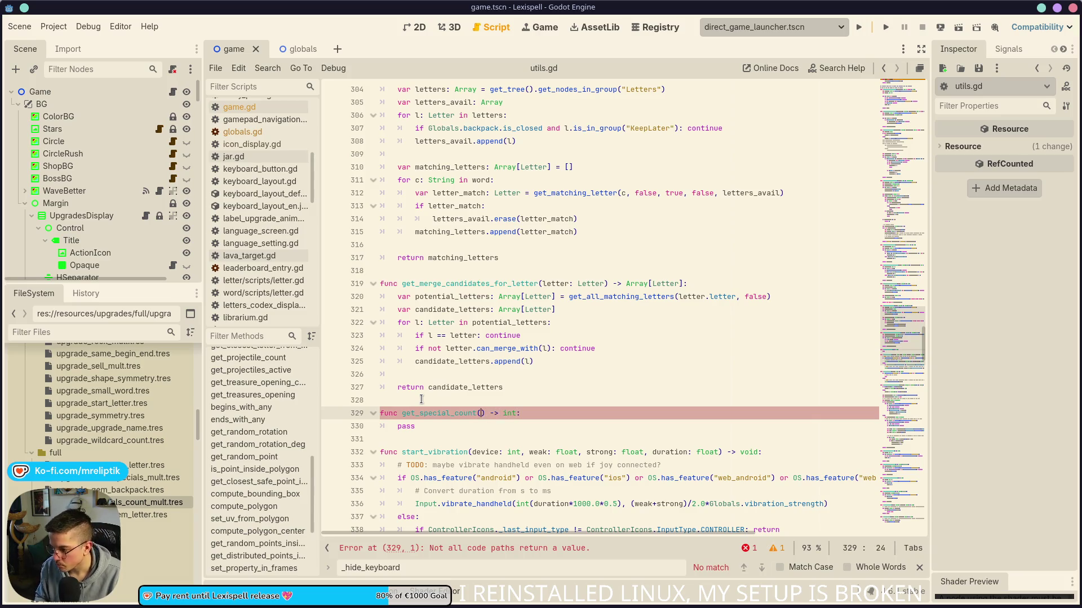
{"action": "type", "text": "etters: Array"}
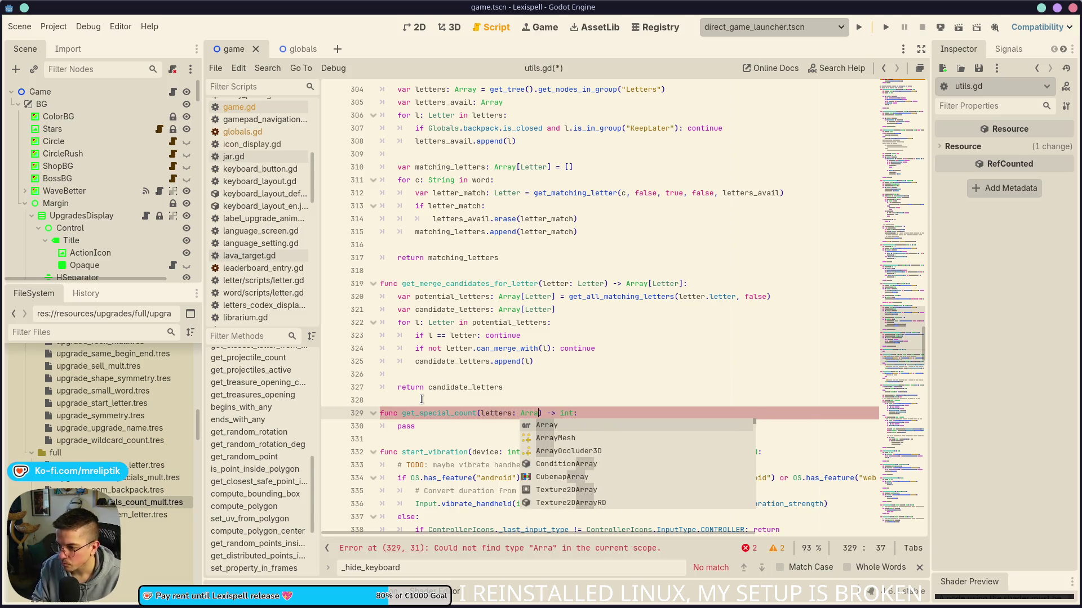
{"action": "type", "text": "[Letter"}
{"action": "key", "text": "ctrl+s"}
{"action": "key", "text": "Down"}
{"action": "key", "text": "shift+Home"}
- Add a loop that skips non-SPECIAL letters, increments count, and returns count
{"action": "type", "text": "for l"}
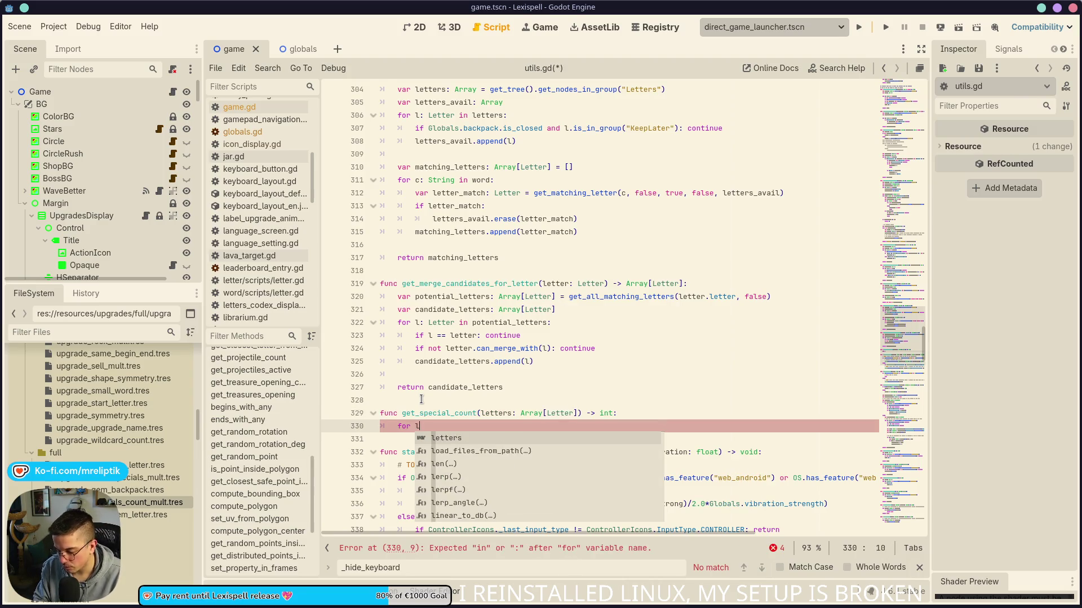
{"action": "type", "text": ": Letter in letters:"}
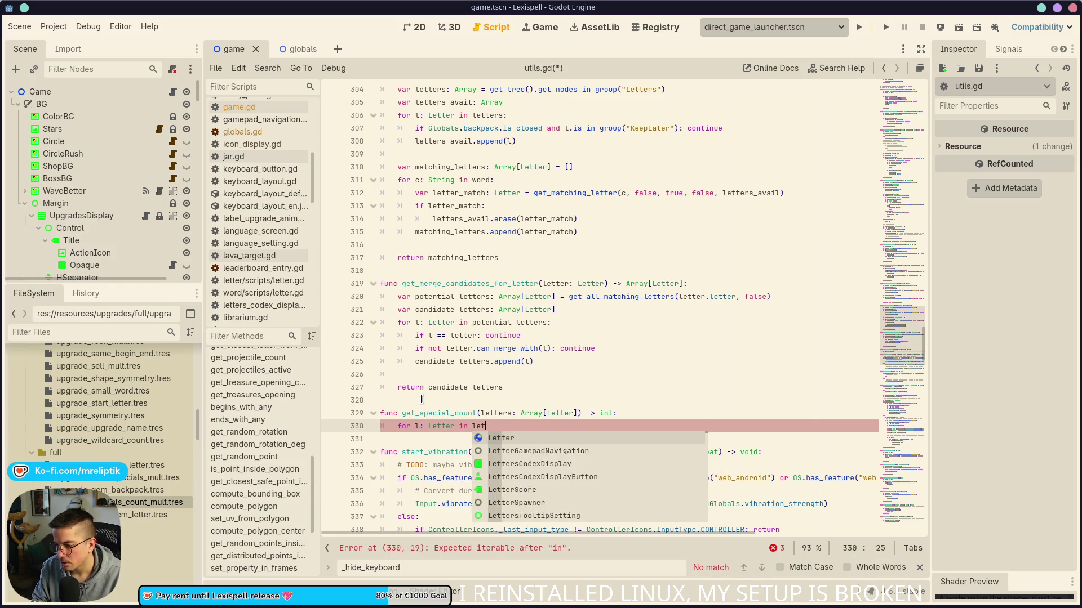
{"action": "key", "text": "Return"}
{"action": "type", "text": "f l."}
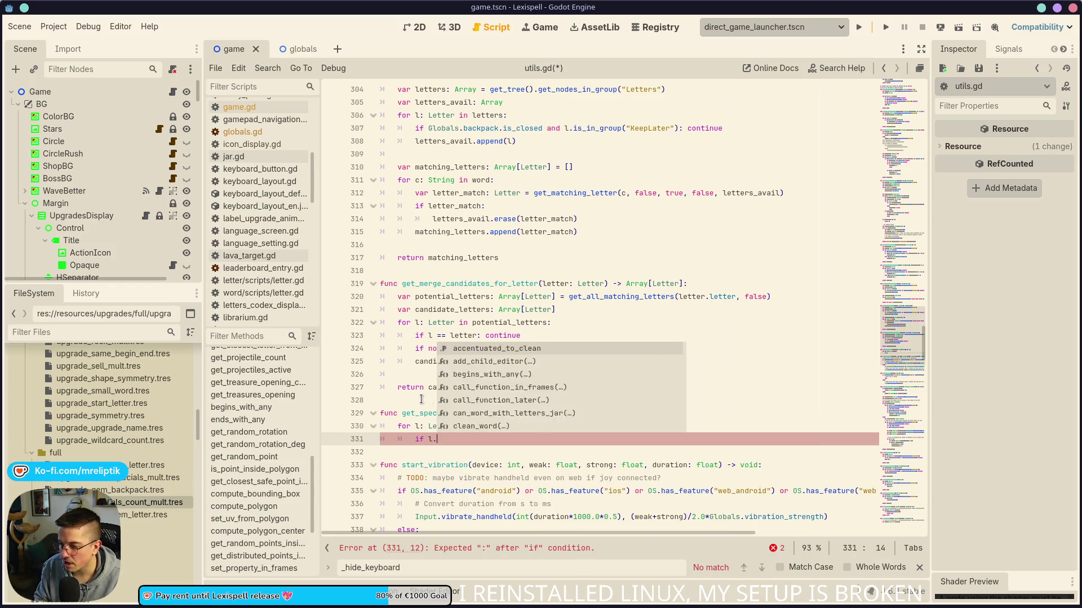
{"action": "type", "text": "typ"}
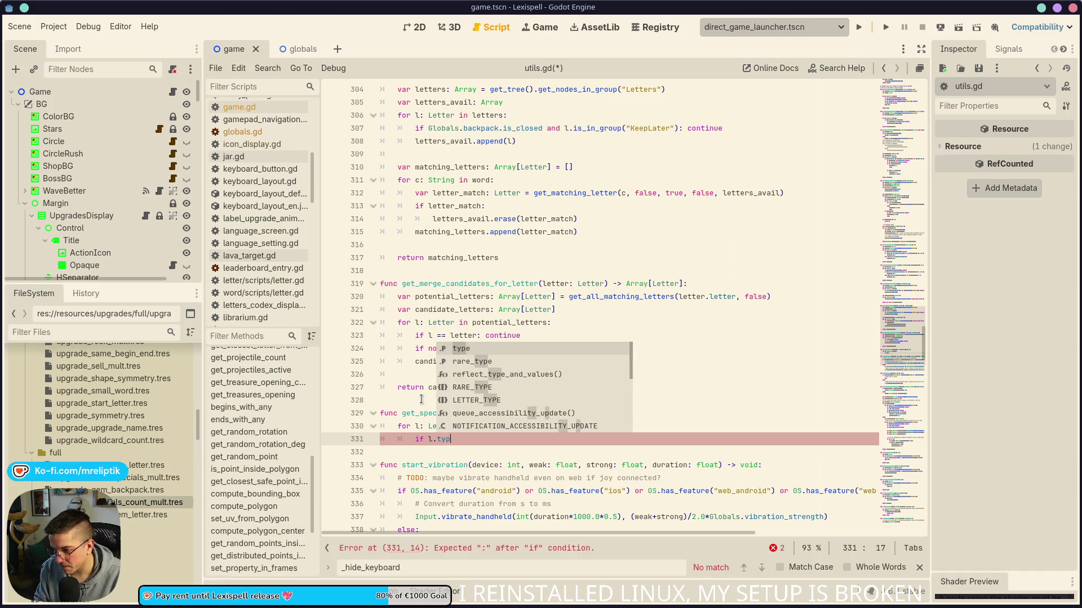
{"action": "type", "text": "e == "}
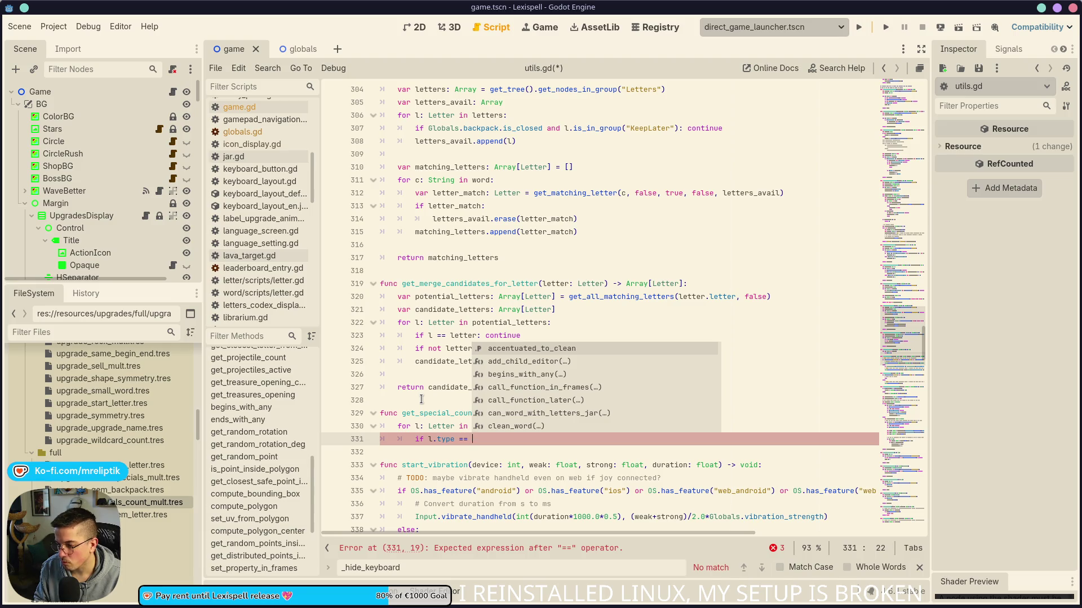
{"action": "type", "text": "SP"}
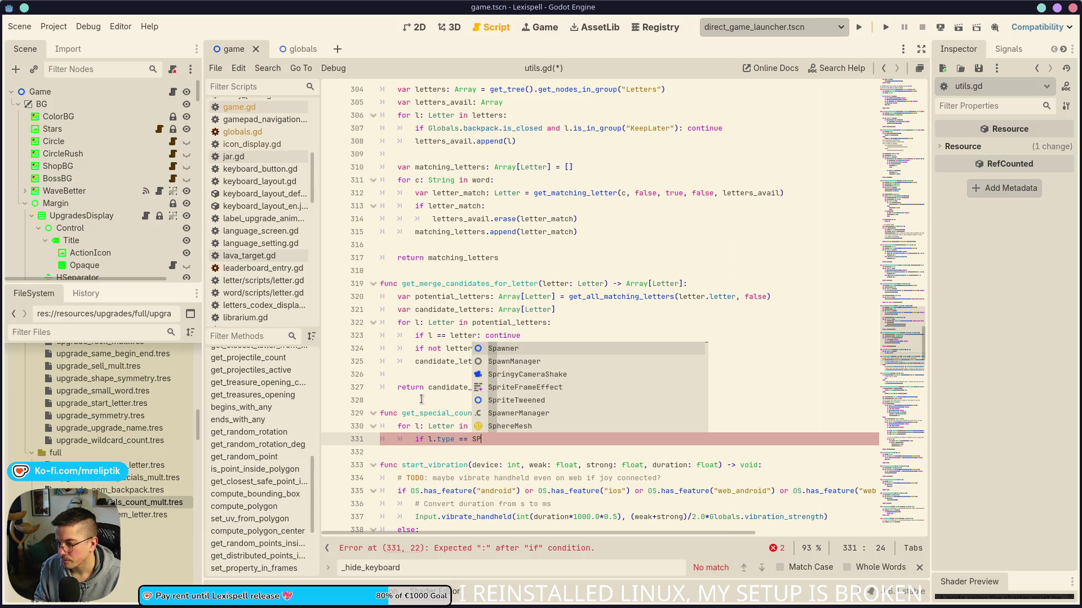
{"action": "key", "text": "BackSpace"}
{"action": "key", "text": "BackSpace"}
{"action": "key", "text": "BackSpace"}
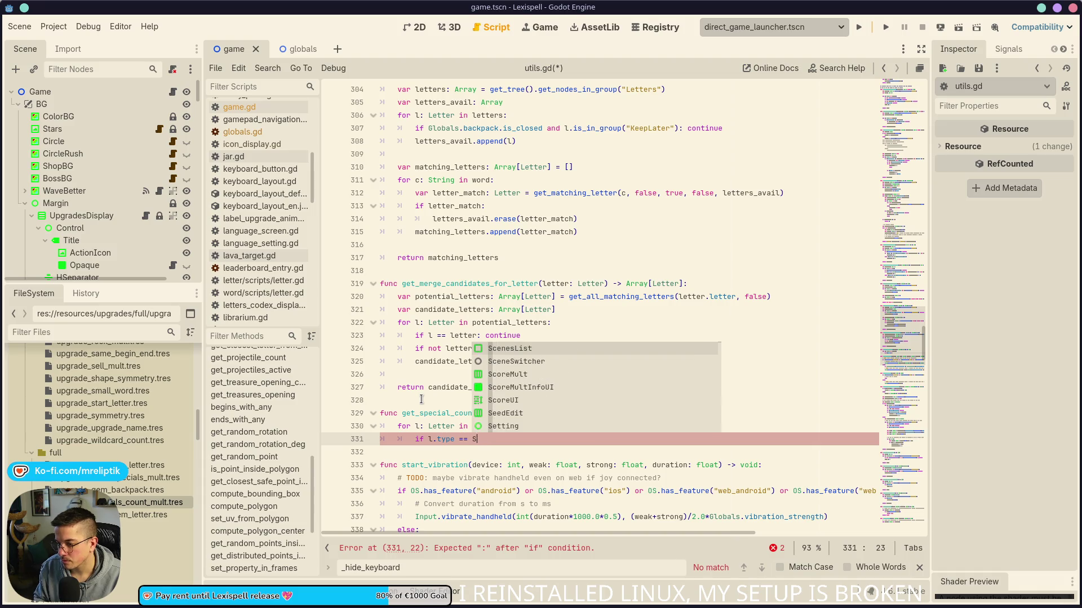
{"action": "type", "text": "!= "}
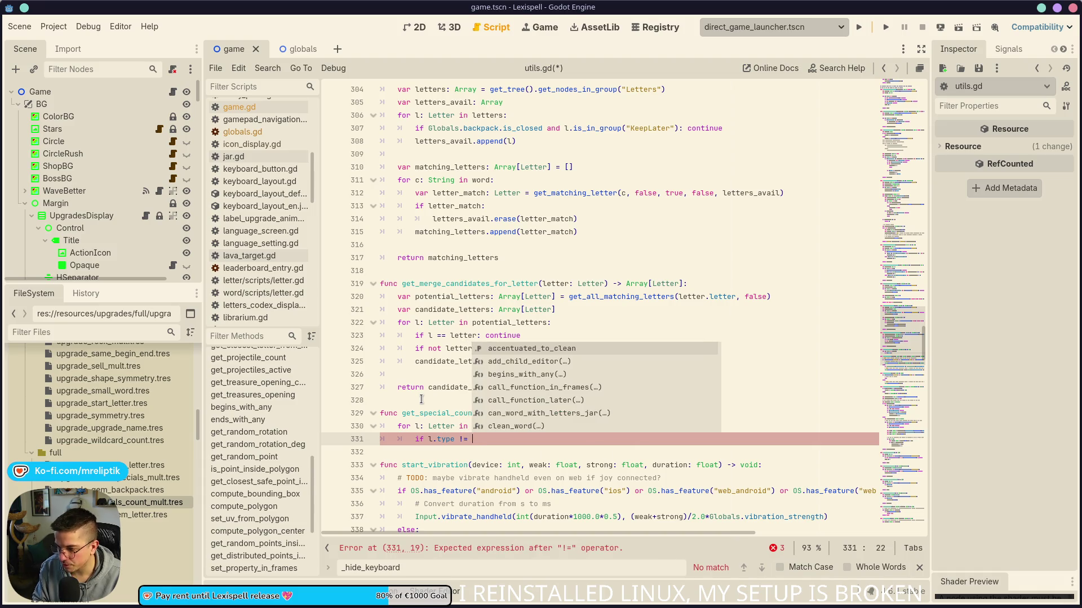
{"action": "type", "text": "Letter.LETTER_TYPE"}
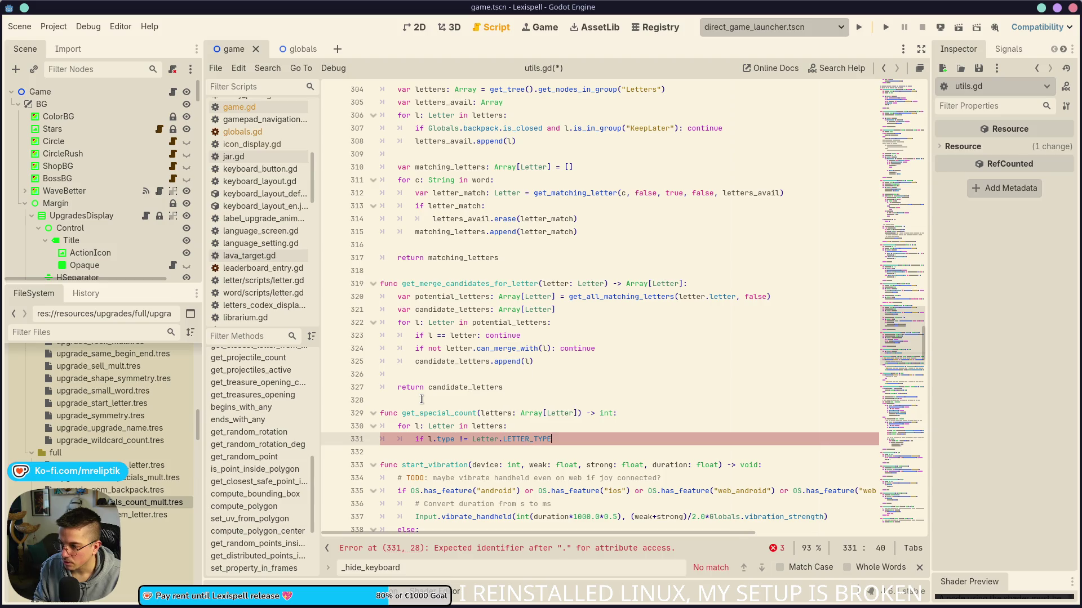
{"action": "type", "text": ".SPECIAL: contin"}
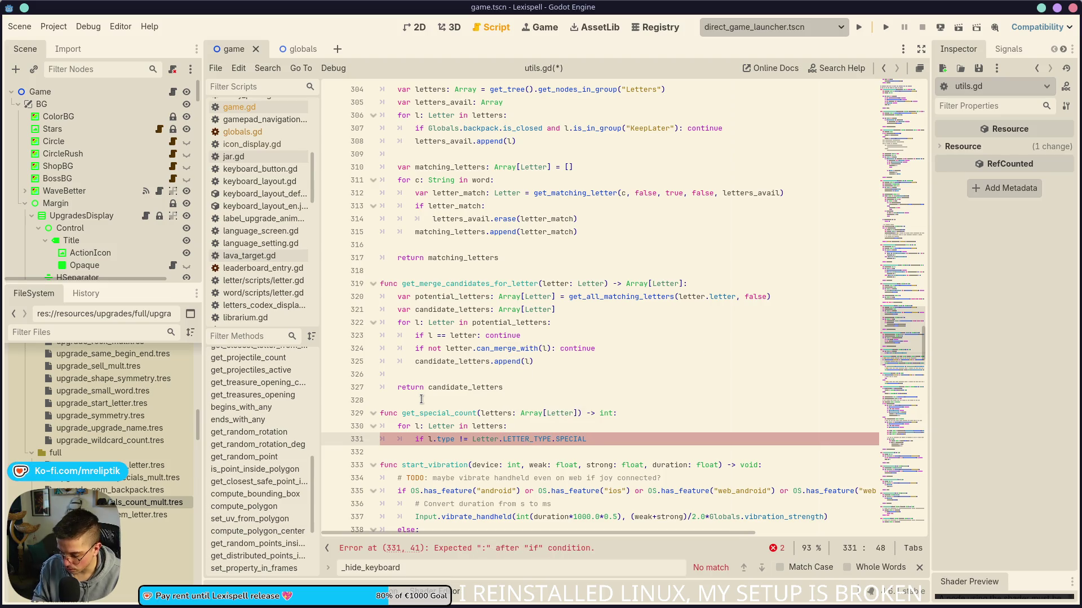
{"action": "key", "text": "Return"}
{"action": "key", "text": "ctrl+s"}
{"action": "key", "text": "Return"}
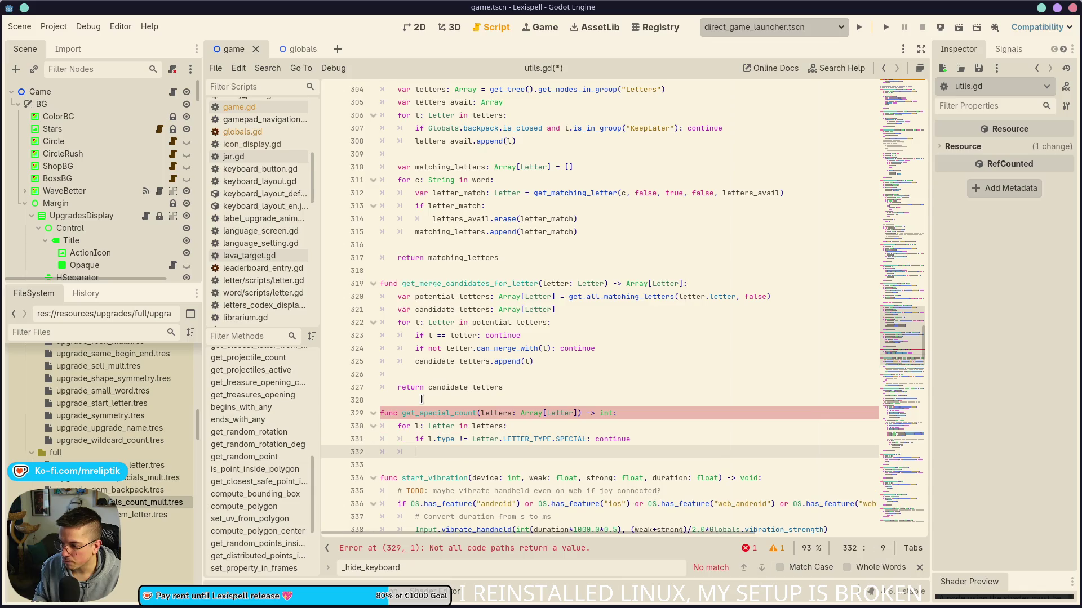
{"action": "type", "text": "count += 1"}
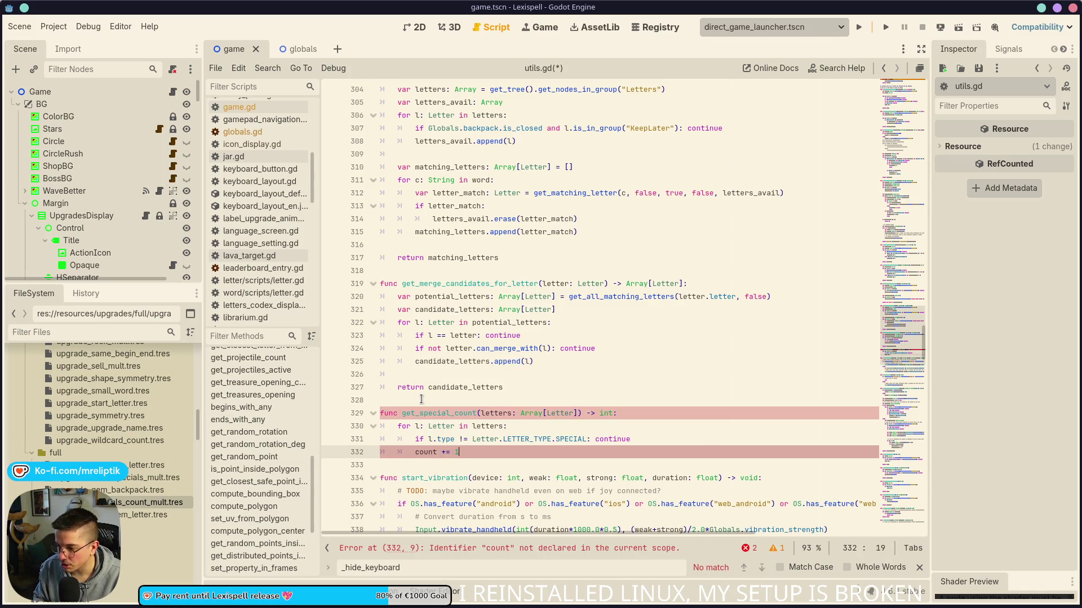
{"action": "key", "text": "Return"}
{"action": "key", "text": "Return"}
{"action": "type", "text": "return coutn"}
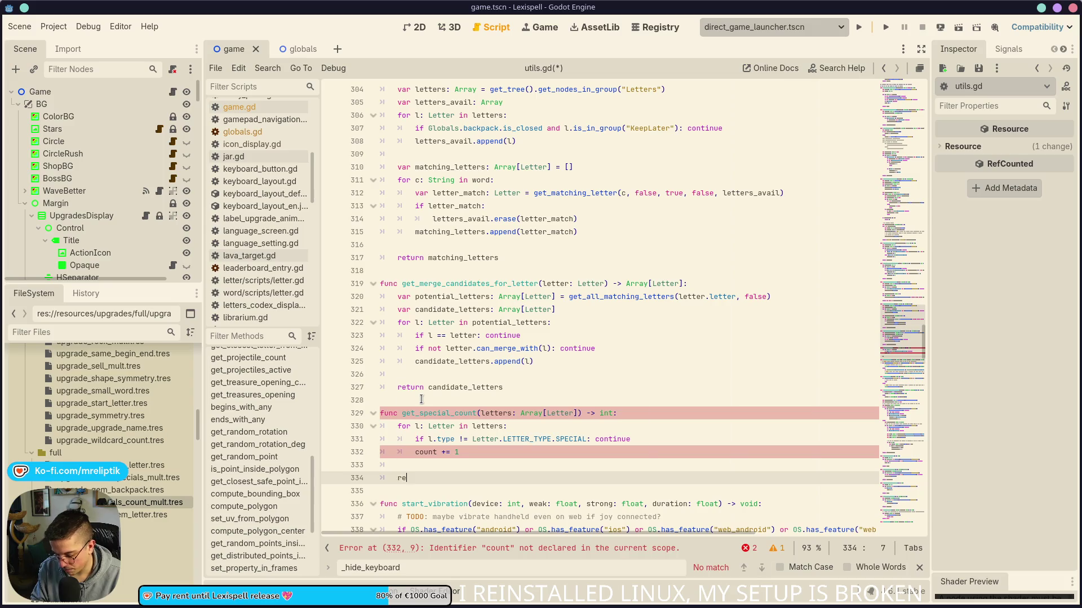
{"action": "key", "text": "BackSpace"}
{"action": "key", "text": "BackSpace"}
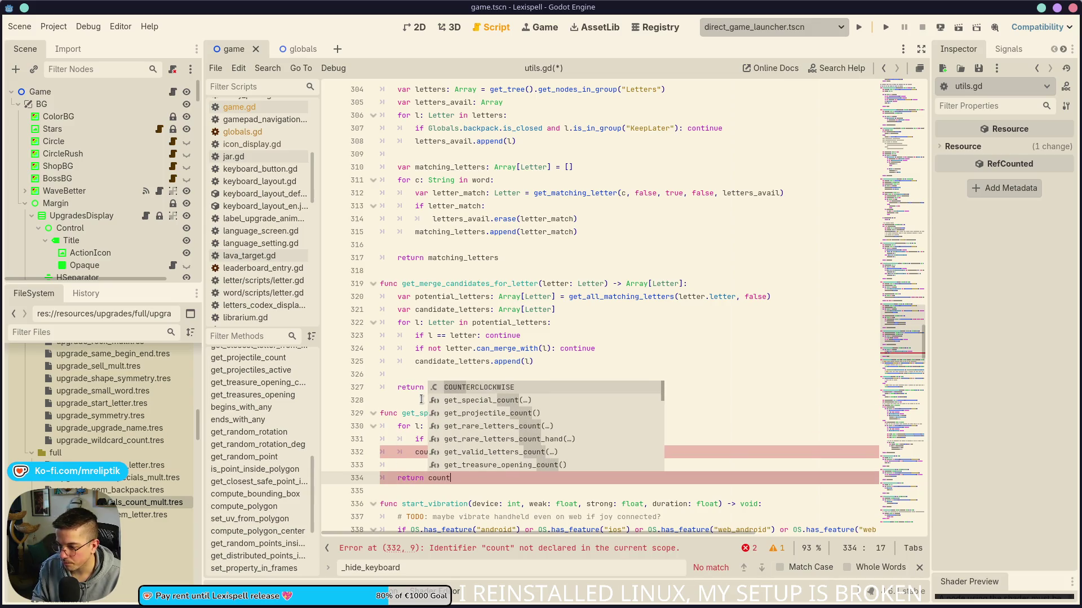
{"action": "type", "text": "nt"}
{"action": "key", "text": "ctrl+Left"}
- Declare var count: int = 0 above the for loop and save utils.gd
{"action": "key", "text": "Escape"}
{"action": "key", "text": "Up"}
{"action": "key", "text": "Up"}
{"action": "key", "text": "Escape"}
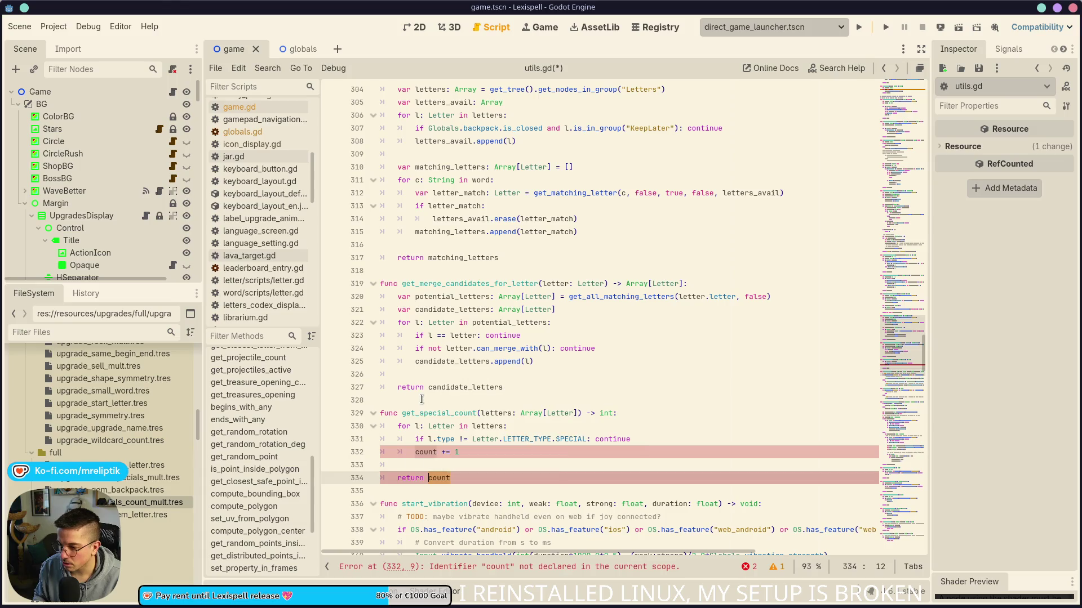
{"action": "key", "text": "Up"}
{"action": "key", "text": "Up"}
{"action": "key", "text": "Up"}
{"action": "key", "text": "ctrl+shift+Return"}
{"action": "type", "text": "v"}
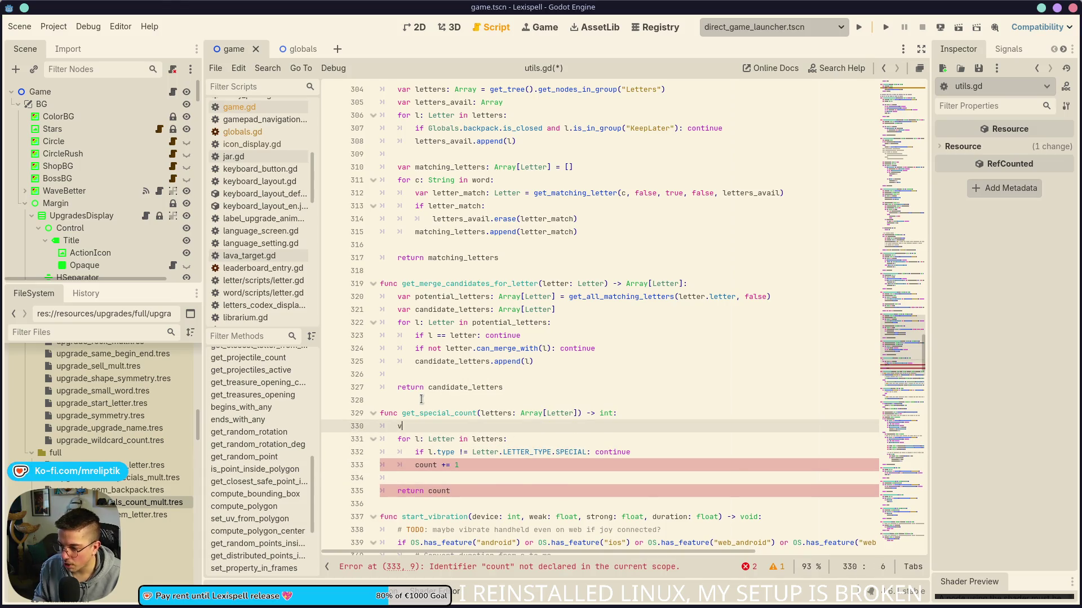
{"action": "type", "text": "ar count: int = 0"}
{"action": "key", "text": "ctrl+s"}
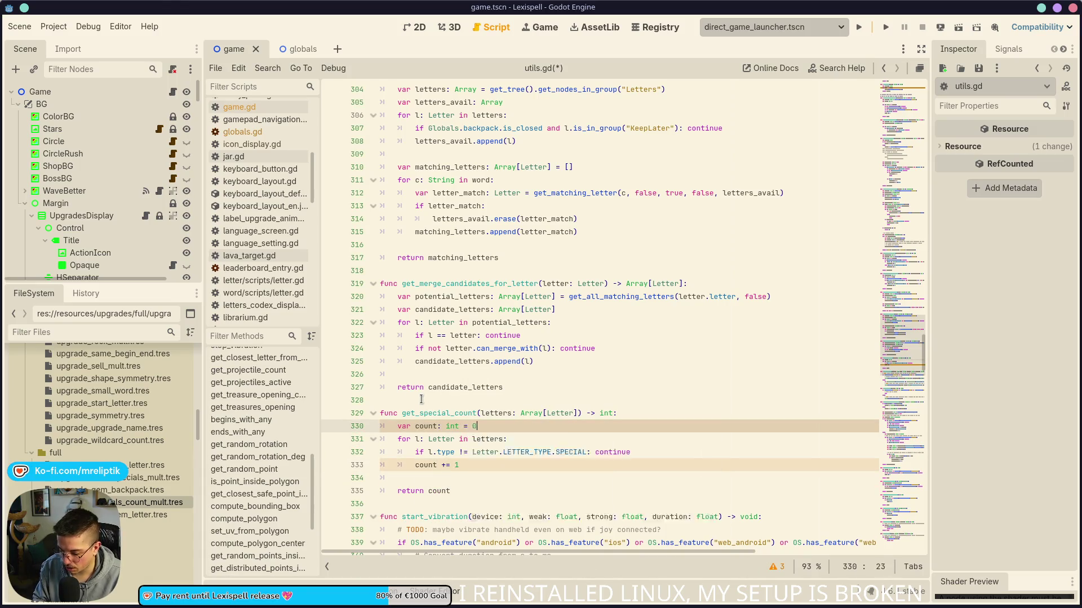
{"action": "left_click", "coordinate": [497, 475]}
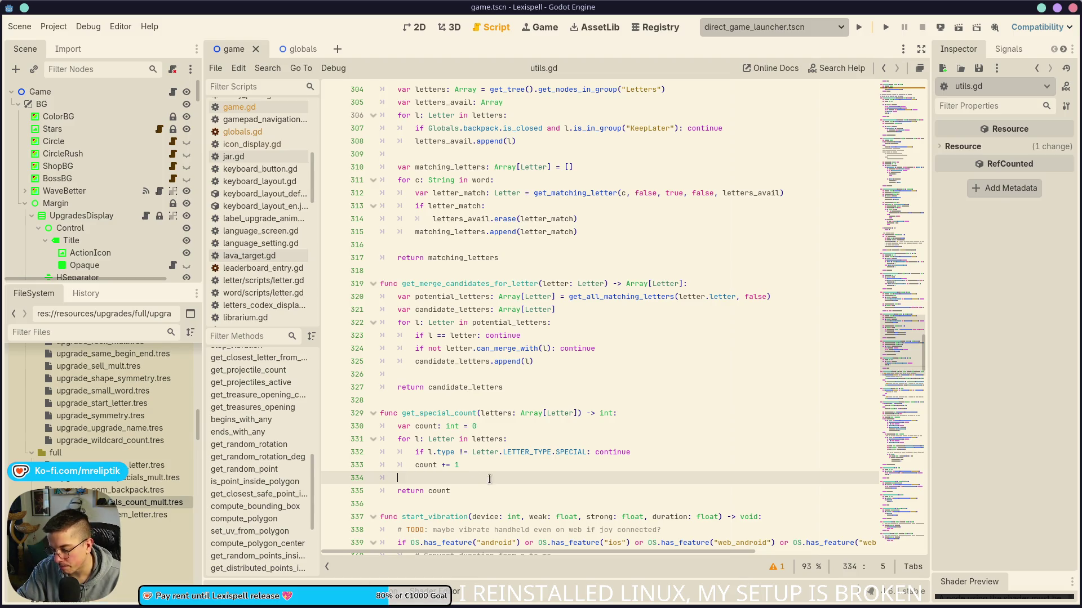
{"action": "double_click", "coordinate": [459, 415]}
- Return to game.gd line 1475 and prefix the call with 'var count: int ='
{"action": "key", "text": "ctrl+s"}
{"action": "key", "text": "alt+Left"}
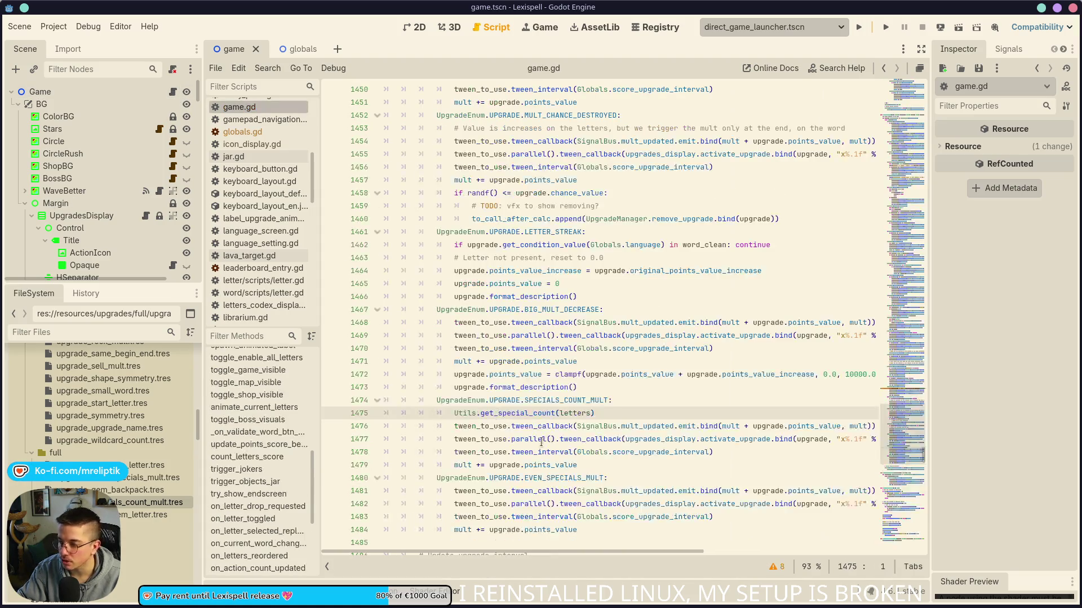
{"action": "key", "text": "Home"}
{"action": "type", "text": "var cou"}
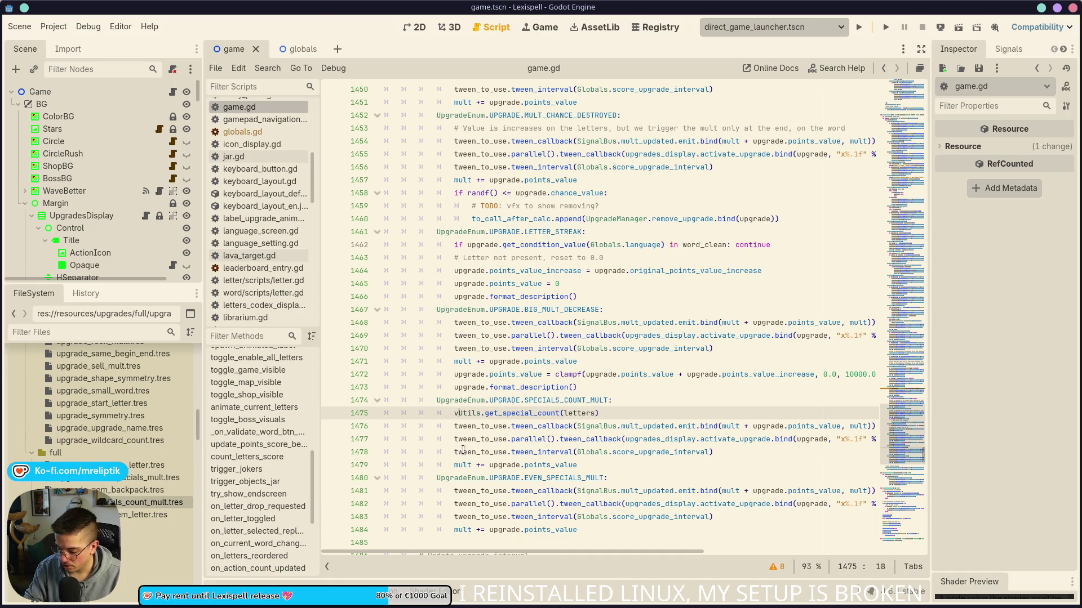
{"action": "type", "text": "nt: int ="}
{"action": "key", "text": "ctrl+s"}
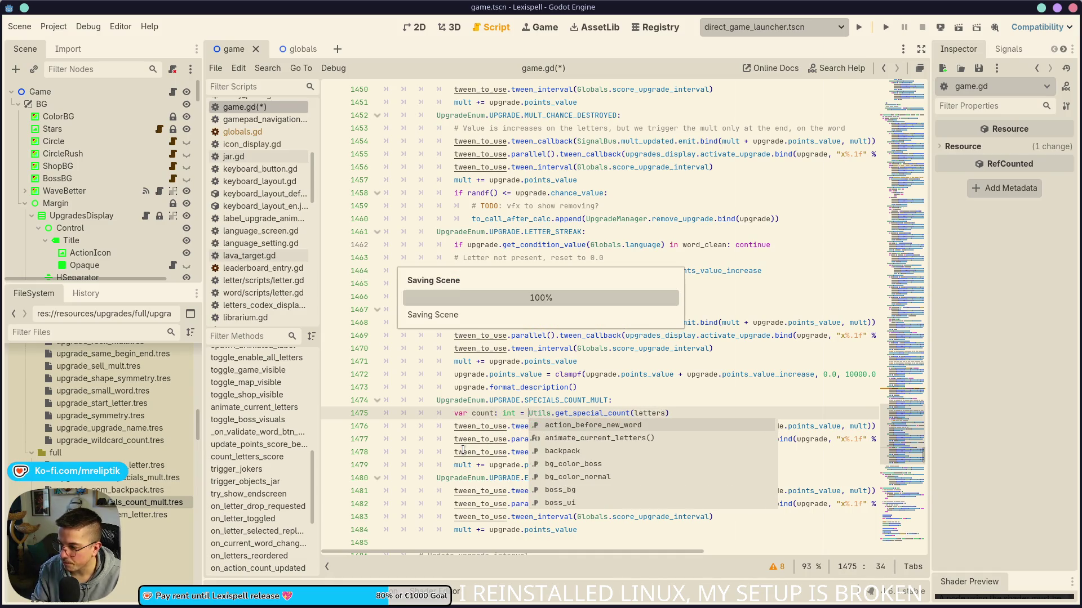
- Replace the count declaration with 'if' and compare the call against upgrade.get_condition_value()
{"action": "left_click", "coordinate": [522, 415]}
{"action": "left_click_drag", "start_coordinate": [526, 414], "coordinate": [454, 414]}
{"action": "key", "text": "BackSpace"}
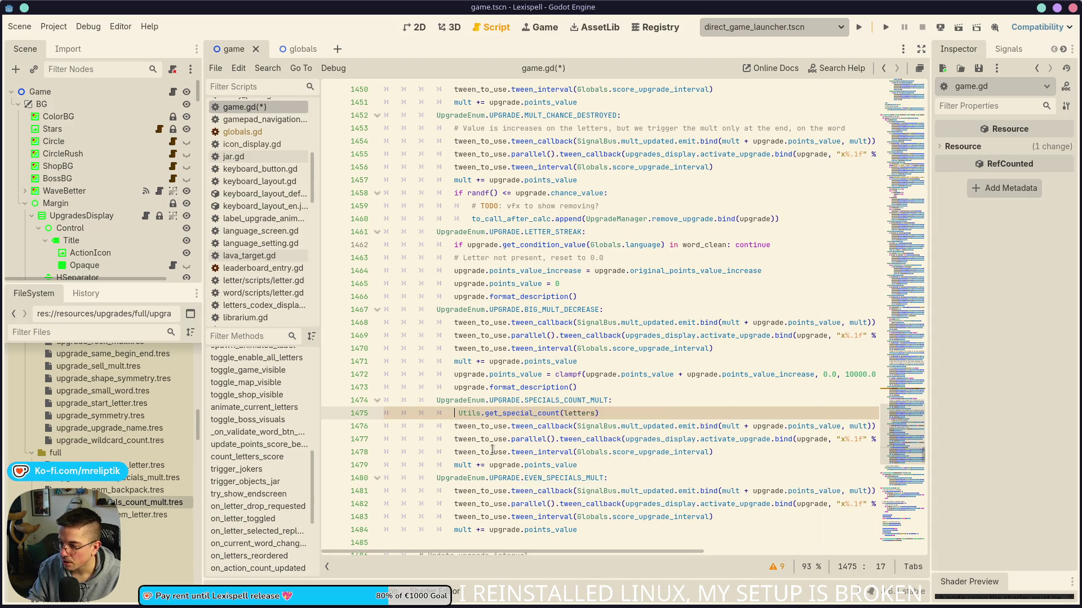
{"action": "type", "text": "if"}
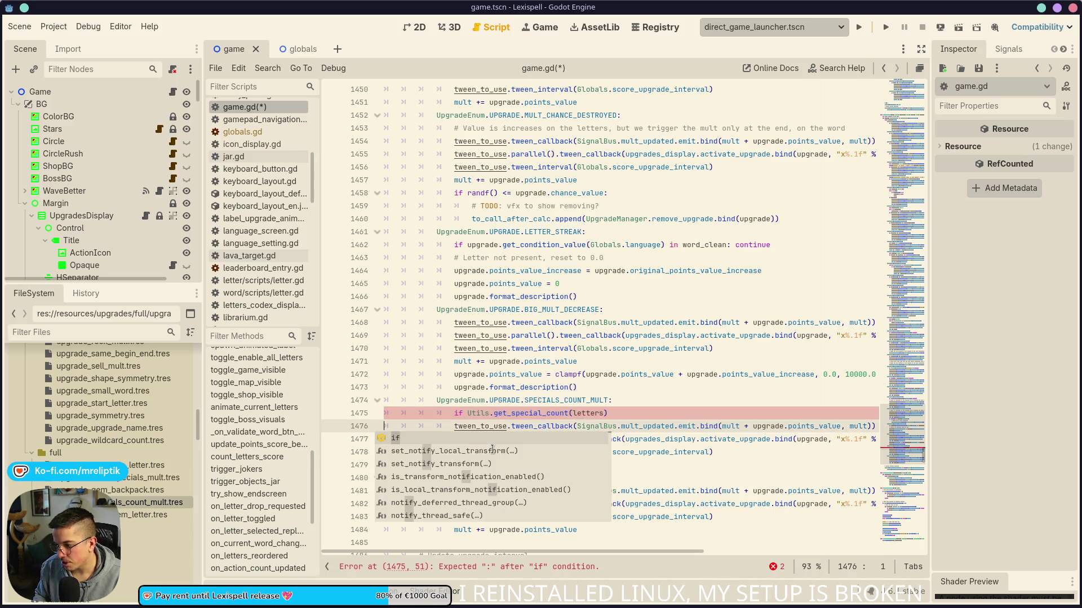
{"action": "key", "text": "End"}
{"action": "type", "text": "> "}
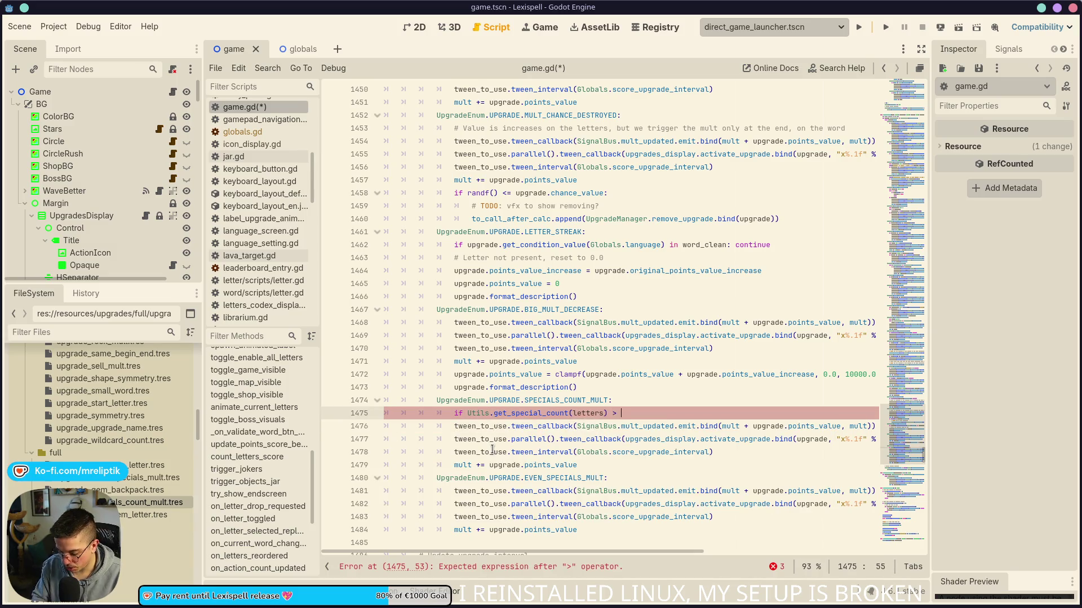
{"action": "type", "text": "upgrade."}
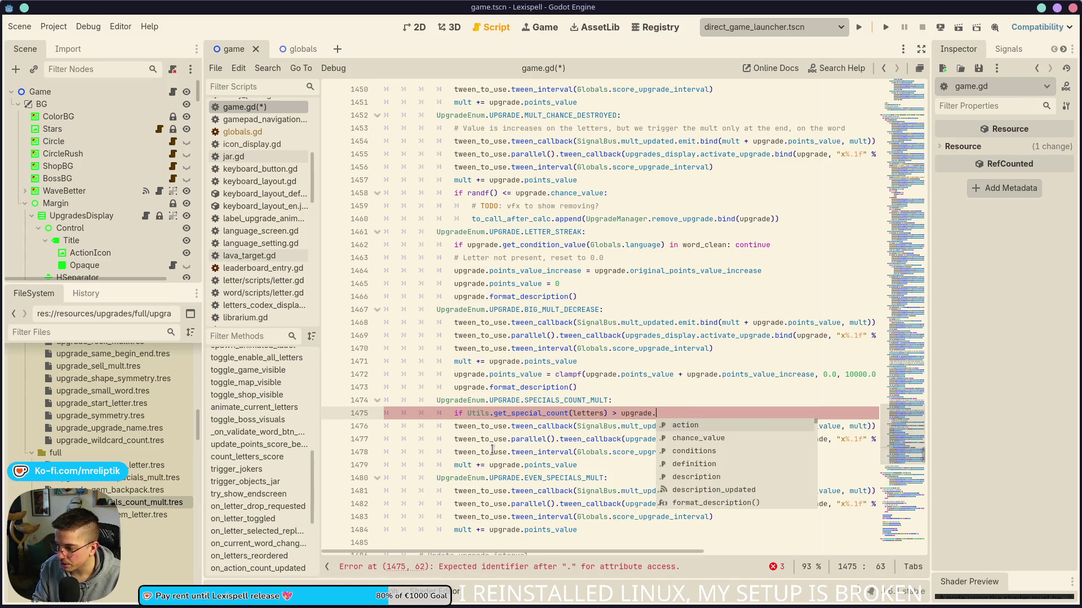
{"action": "type", "text": "get_"}
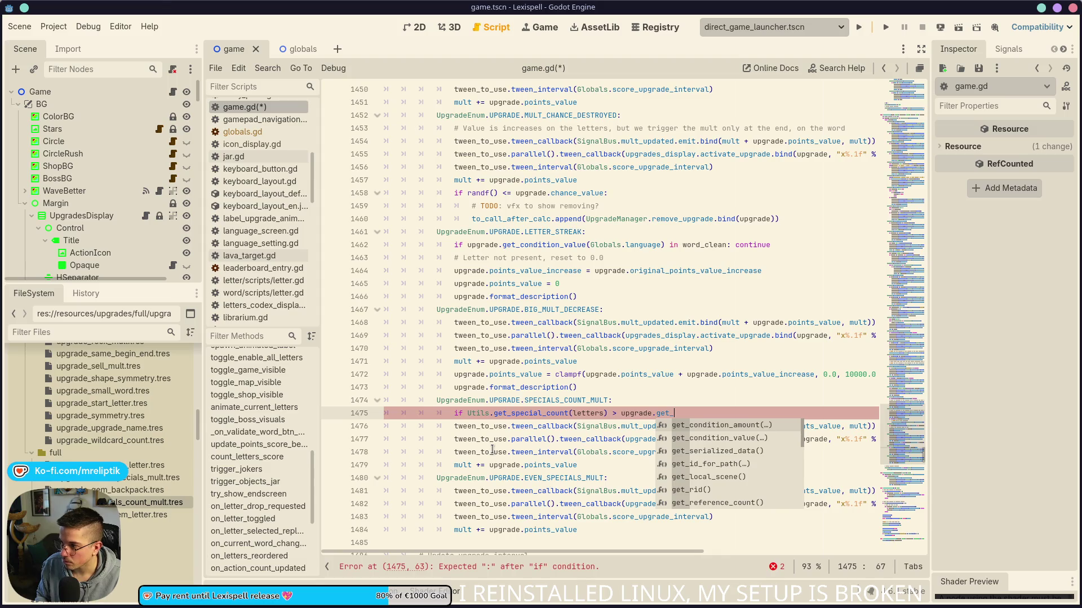
{"action": "key", "text": "Down"}
{"action": "key", "text": "Return"}
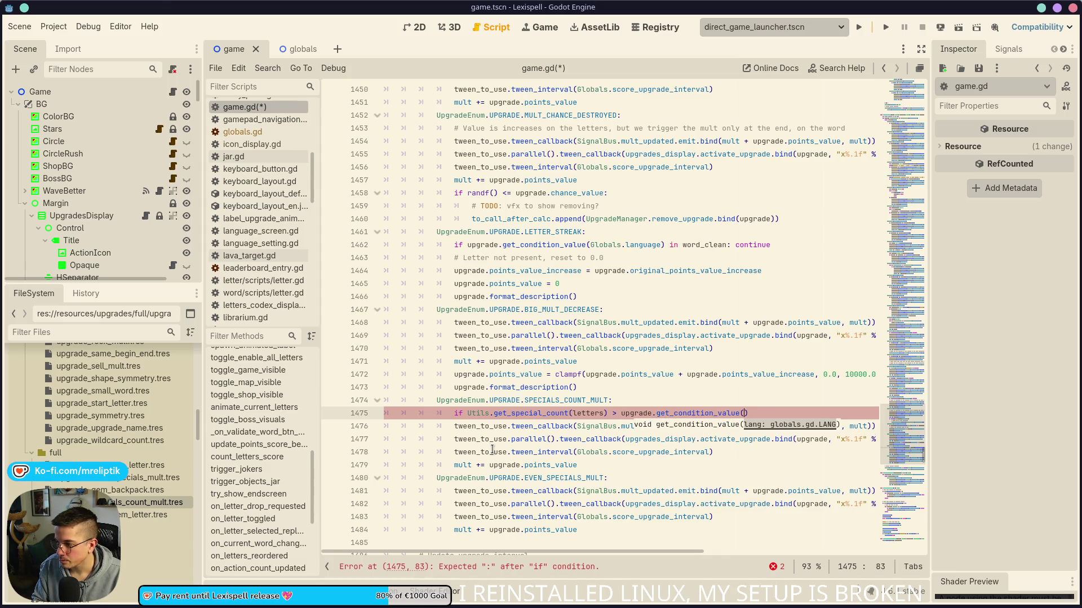
{"action": "key", "text": "Left"}
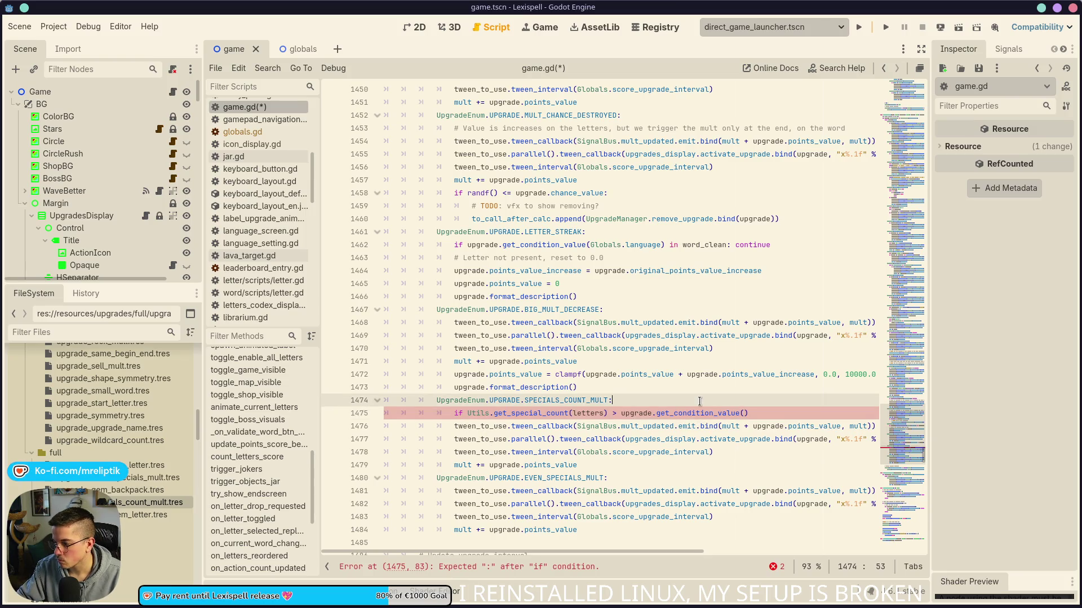
- Copy Globals.language from line 1462 into the condition call's argument and save
{"action": "key", "text": "ctrl+f"}
{"action": "left_click", "coordinate": [660, 293]}
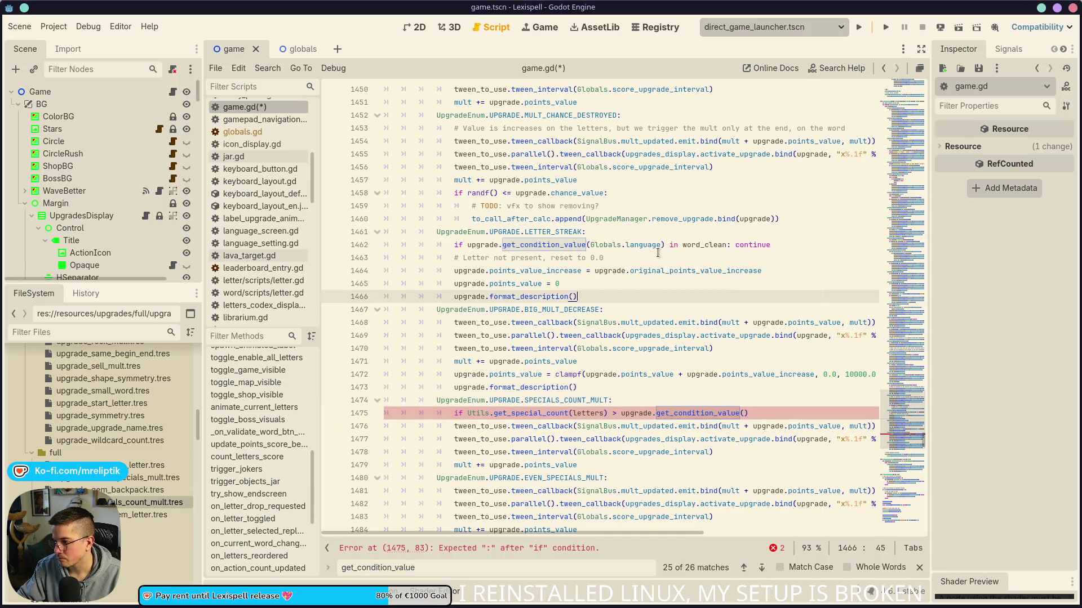
{"action": "left_click_drag", "start_coordinate": [660, 245], "coordinate": [590, 244]}
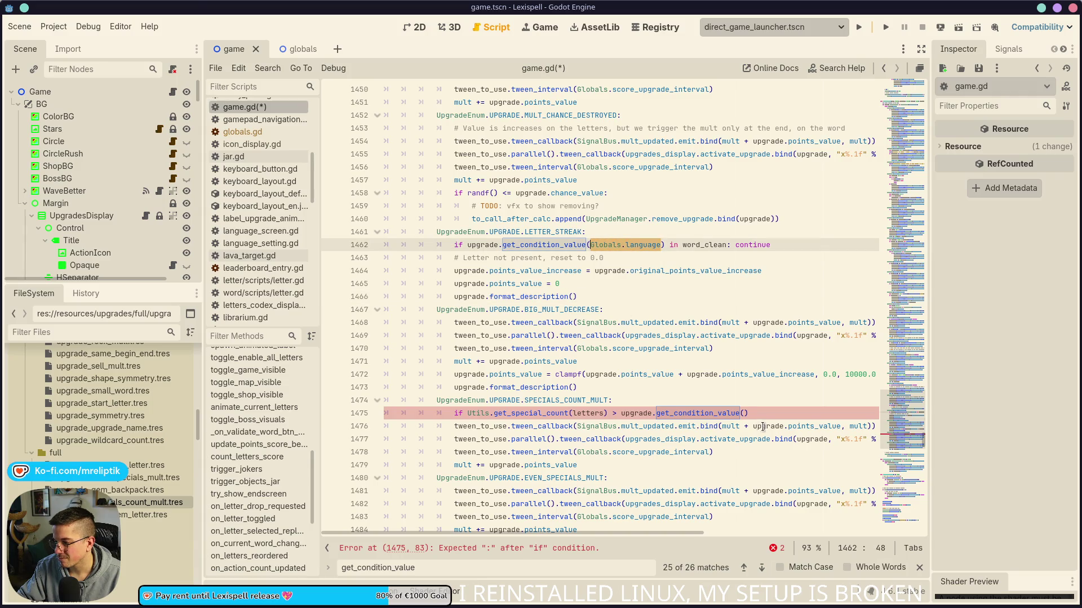
{"action": "left_click", "coordinate": [745, 413]}
{"action": "type", "text": "Globals.language"}
{"action": "key", "text": "ctrl+s"}
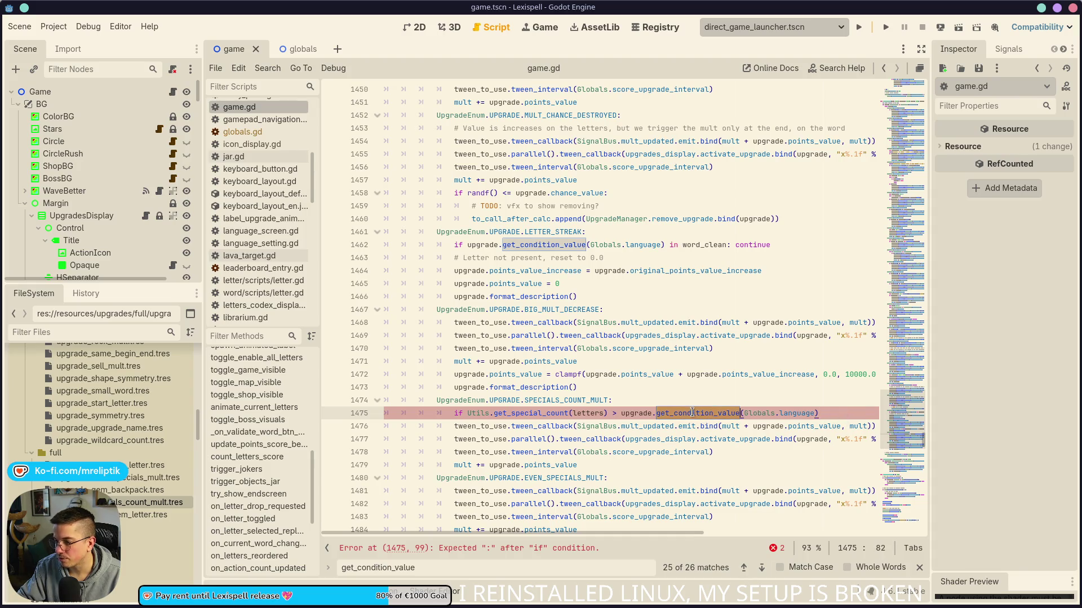
- Switch the call to get_condition_amount, save, and inspect upgrade_even_specials_mult.tres
{"action": "key", "text": "BackSpace"}
{"action": "key", "text": "BackSpace"}
{"action": "key", "text": "BackSpace"}
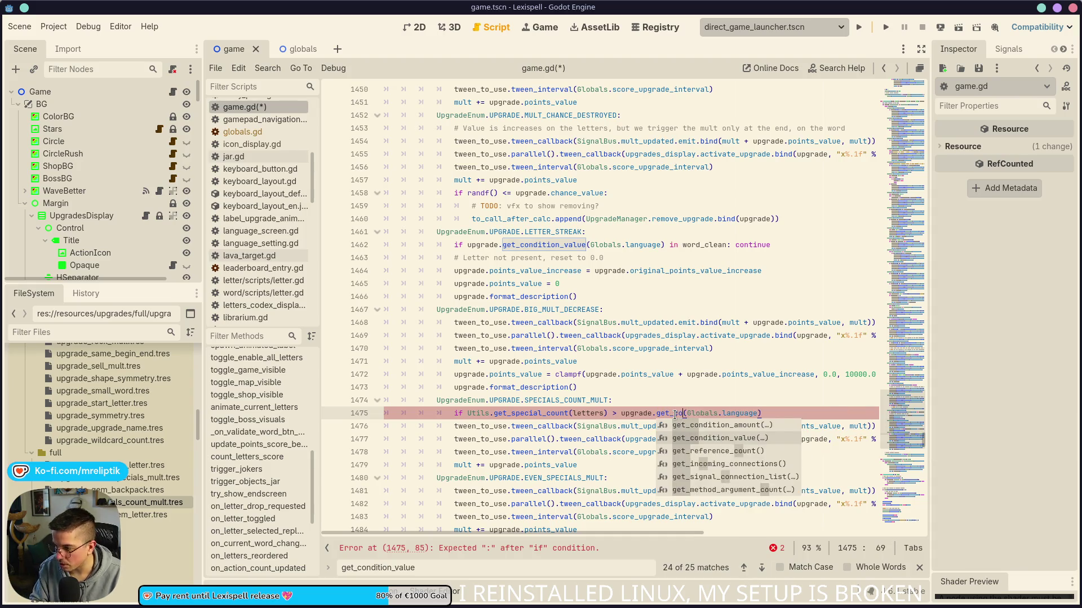
{"action": "type", "text": "ndi"}
{"action": "key", "text": "Return"}
{"action": "key", "text": "ctrl+s"}
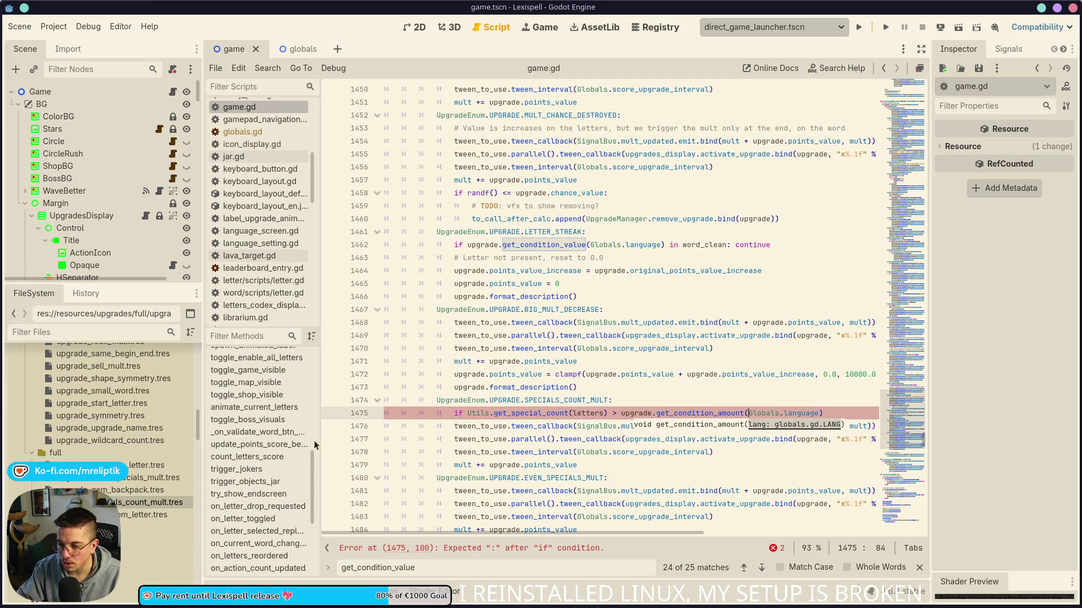
{"action": "left_click", "coordinate": [148, 466]}
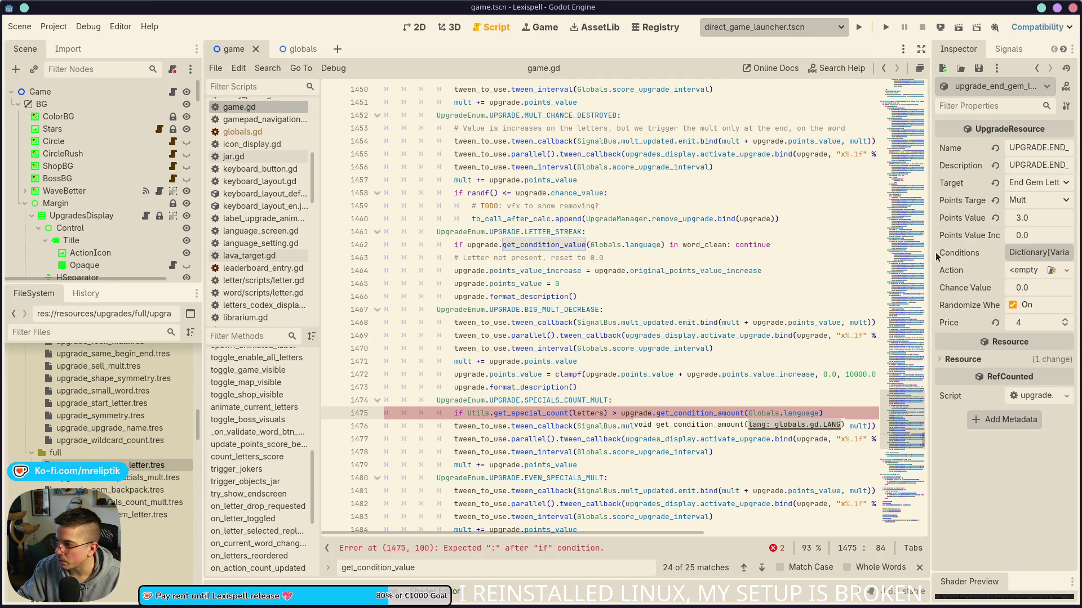
{"action": "left_click", "coordinate": [146, 477]}
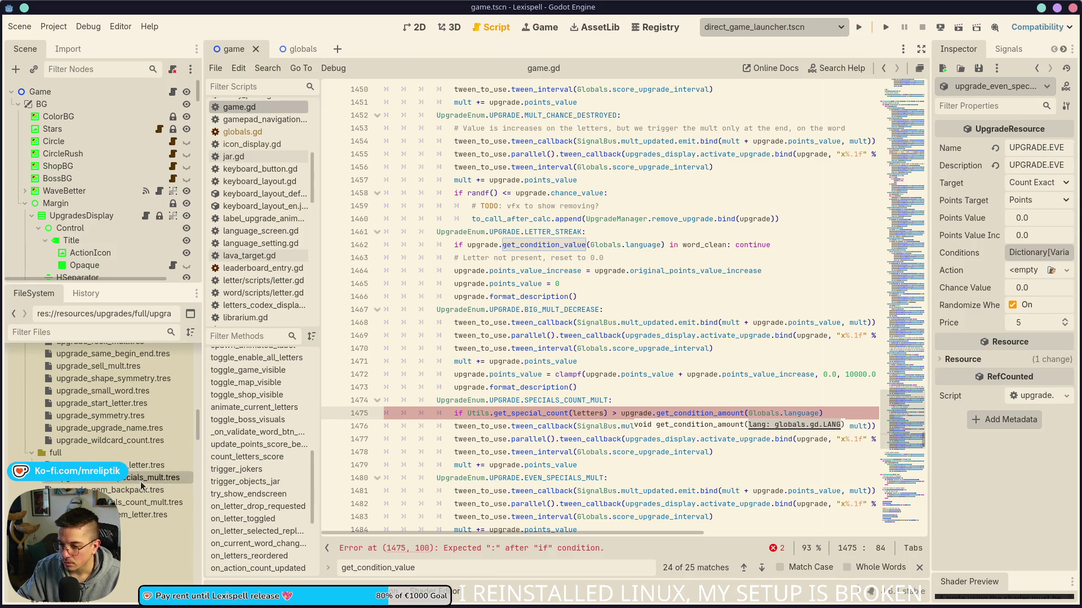
- Open upgrade_specials_count_mult.tres and expand its Conditions entry 0 in the Inspector
{"action": "left_click", "coordinate": [1050, 253]}
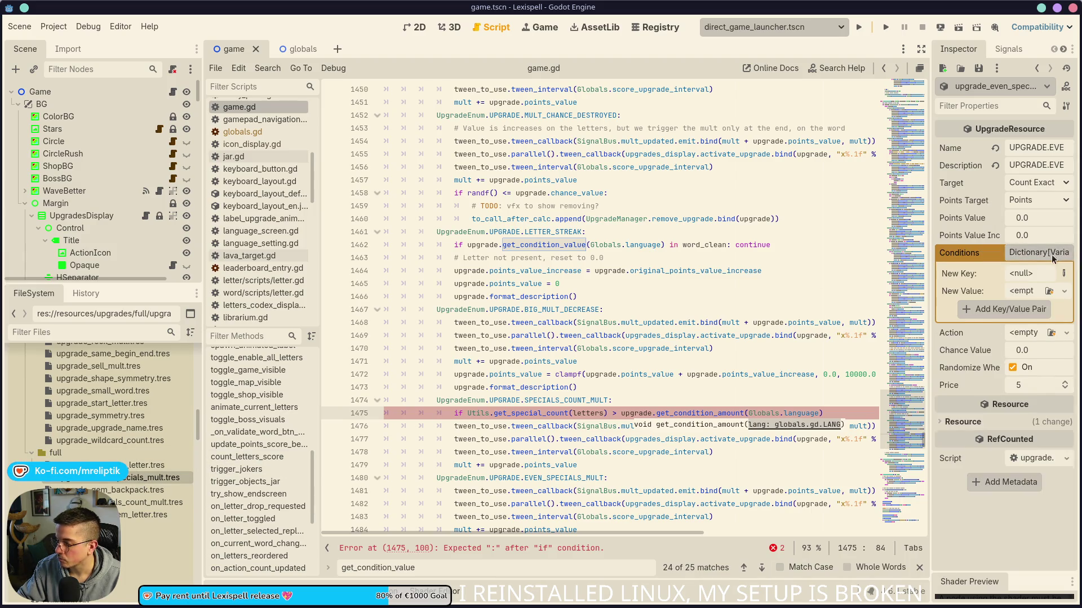
{"action": "left_click", "coordinate": [1050, 252]}
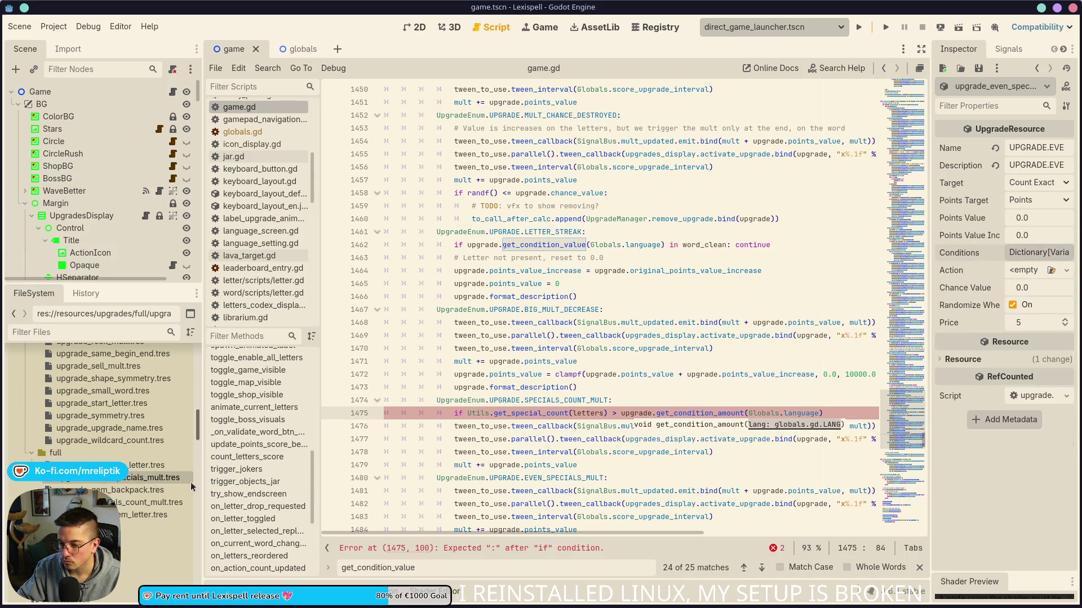
{"action": "left_click", "coordinate": [118, 503]}
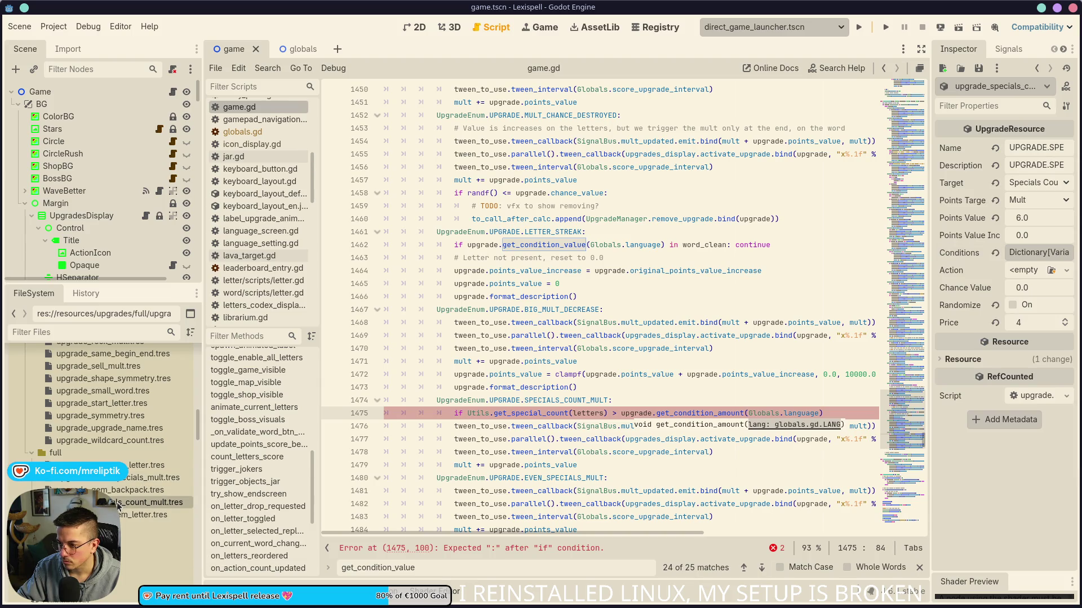
{"action": "left_click", "coordinate": [1042, 253]}
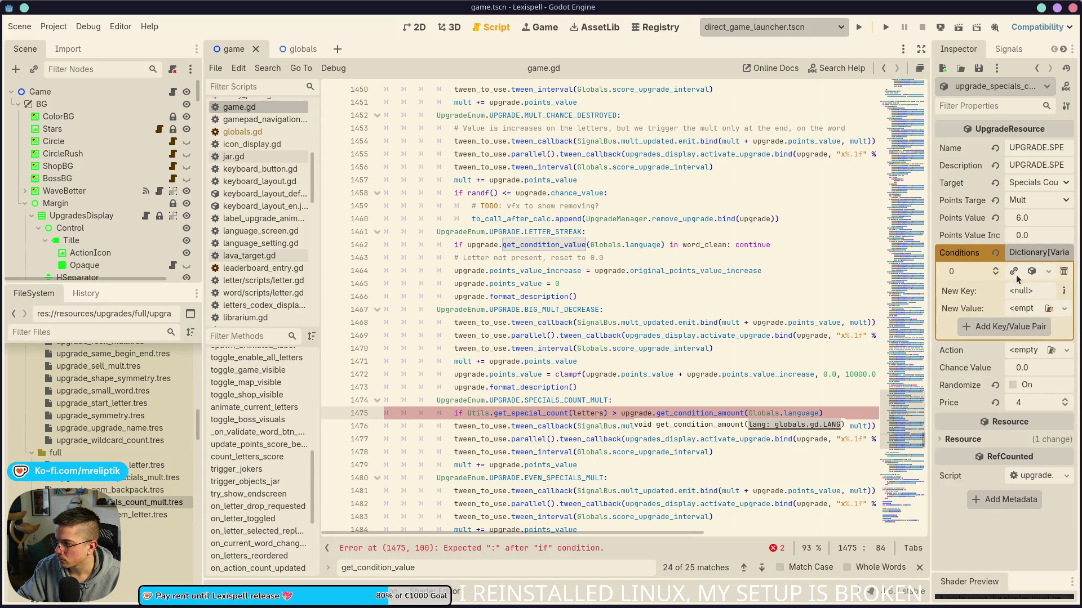
{"action": "left_click", "coordinate": [1026, 271]}
{"action": "left_click_drag", "start_coordinate": [930, 290], "coordinate": [632, 293]}
{"action": "key", "text": "ctrl+s"}
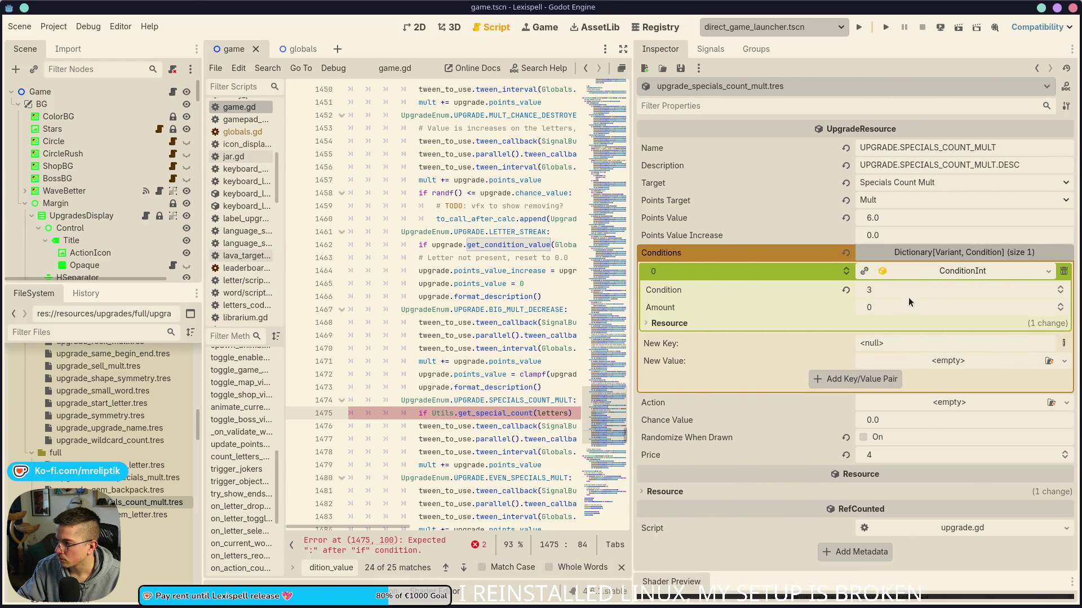
- Set the condition to Condition 0 with Amount 3 and save
{"action": "left_click", "coordinate": [846, 290]}
{"action": "left_click_drag", "start_coordinate": [866, 307], "coordinate": [898, 308]}
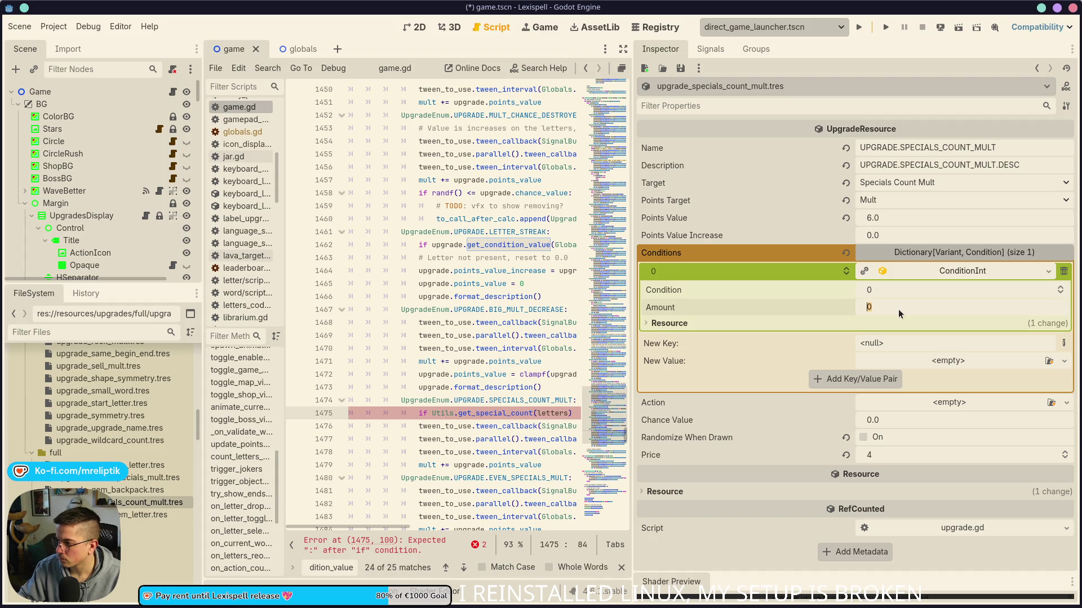
{"action": "key", "text": "ctrl+s"}
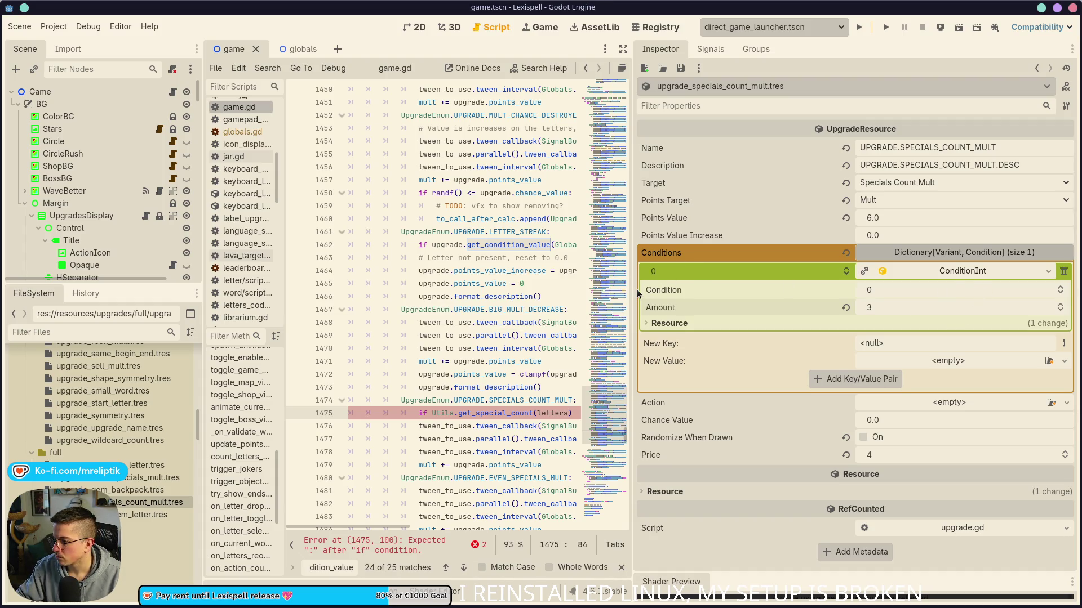
{"action": "left_click_drag", "start_coordinate": [634, 292], "coordinate": [707, 289]}
{"action": "left_click_drag", "start_coordinate": [910, 284], "coordinate": [970, 283]}
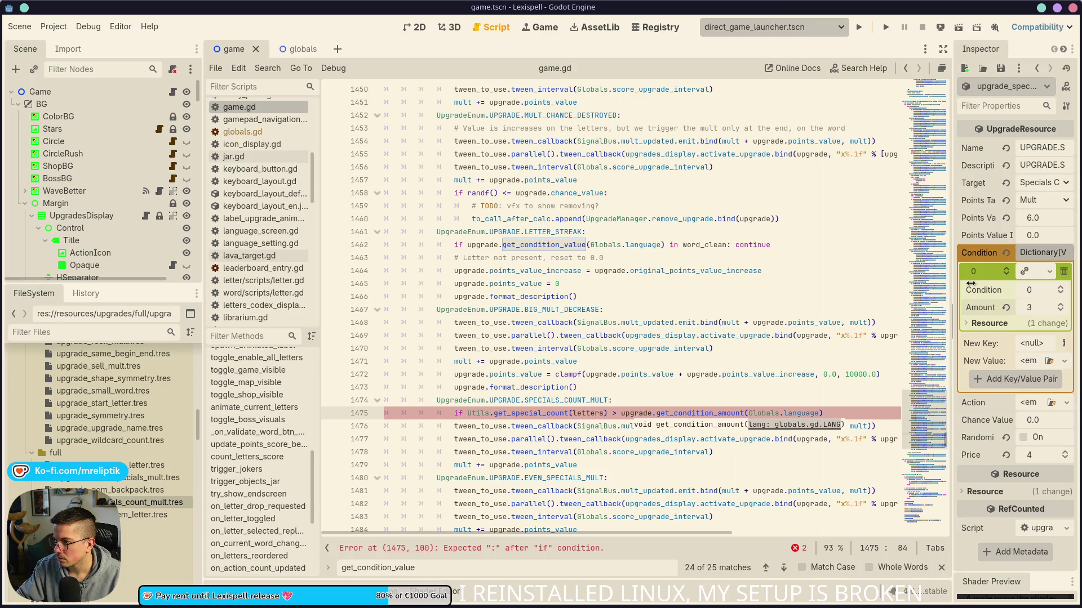
- Switch line 1475 to get_condition_value and restore the upgrade's Condition 3 and Amount 0
{"action": "double_click", "coordinate": [700, 413]}
{"action": "type", "text": "get_condition_value"}
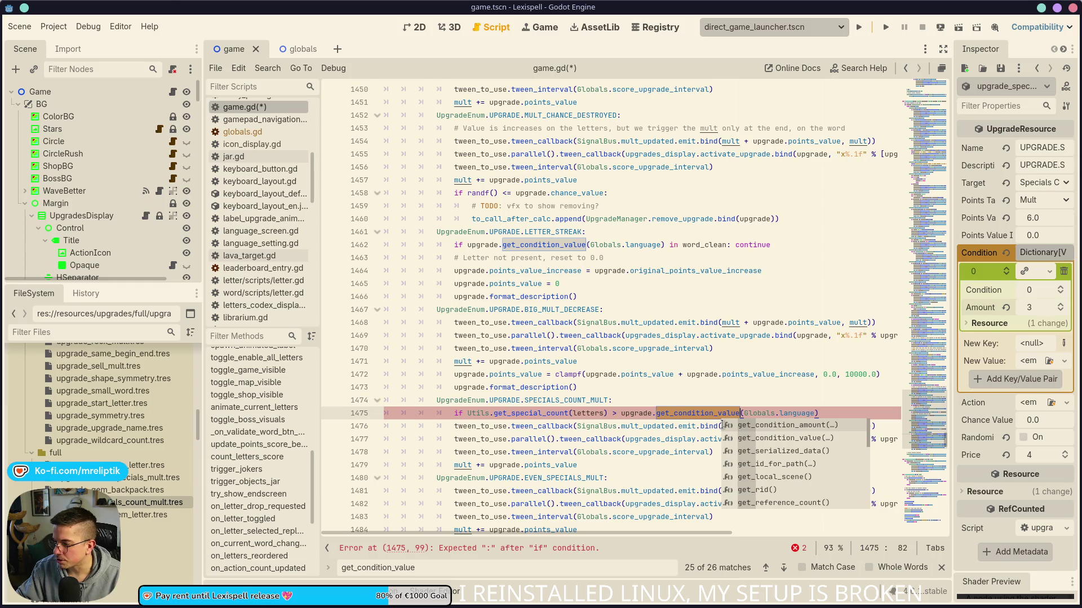
{"action": "left_click", "coordinate": [1005, 307]}
{"action": "left_click", "coordinate": [1036, 291]}
{"action": "type", "text": "3"}
{"action": "key", "text": "Return"}
{"action": "key", "text": "ctrl+s"}
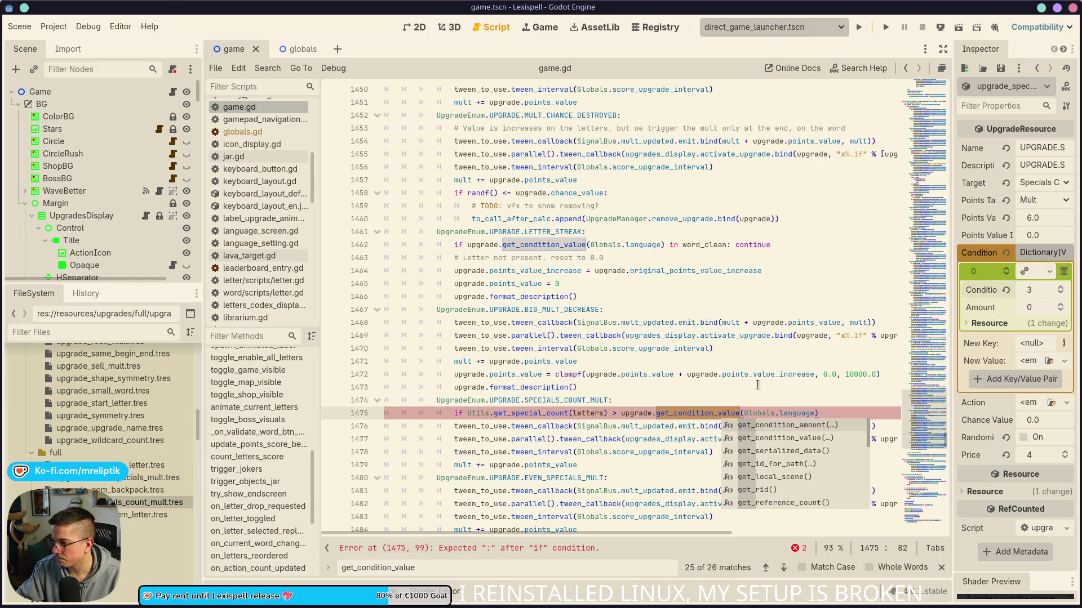
- Change line 1475's comparison to < and append :continue, then save the script
{"action": "left_click", "coordinate": [718, 413]}
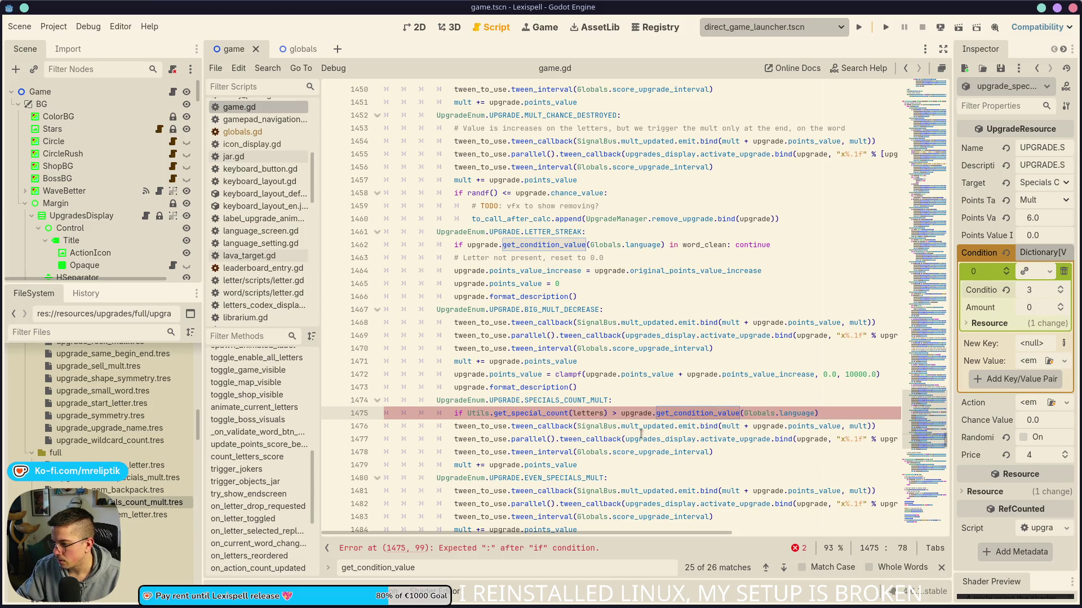
{"action": "left_click", "coordinate": [617, 414]}
{"action": "key", "text": "BackSpace"}
{"action": "type", "text": "<="}
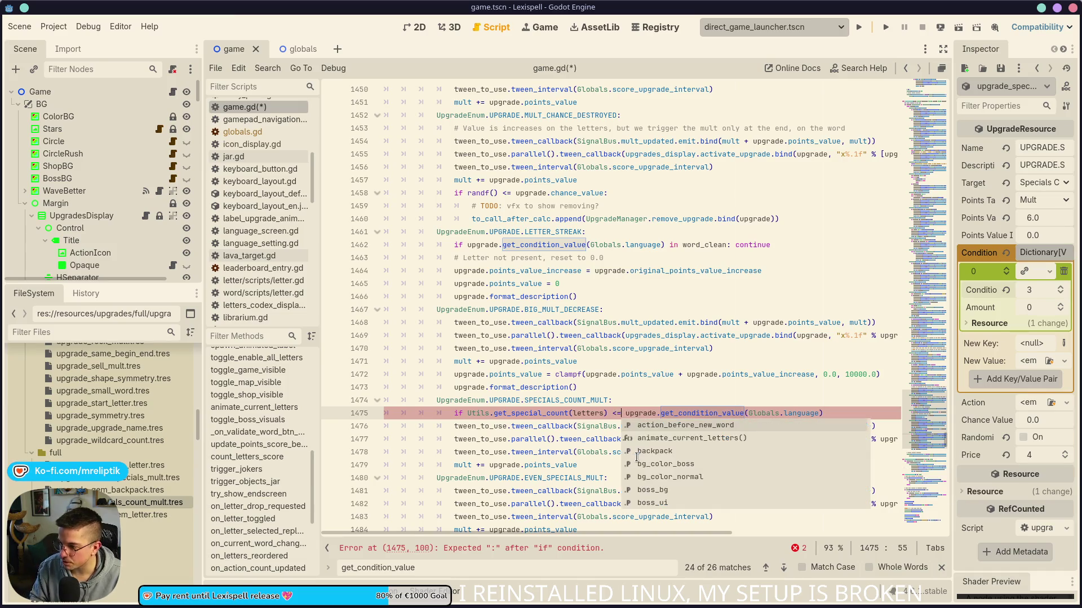
{"action": "key", "text": "Left"}
{"action": "key", "text": "BackSpace"}
{"action": "key", "text": "End"}
{"action": "type", "text": "continue"}
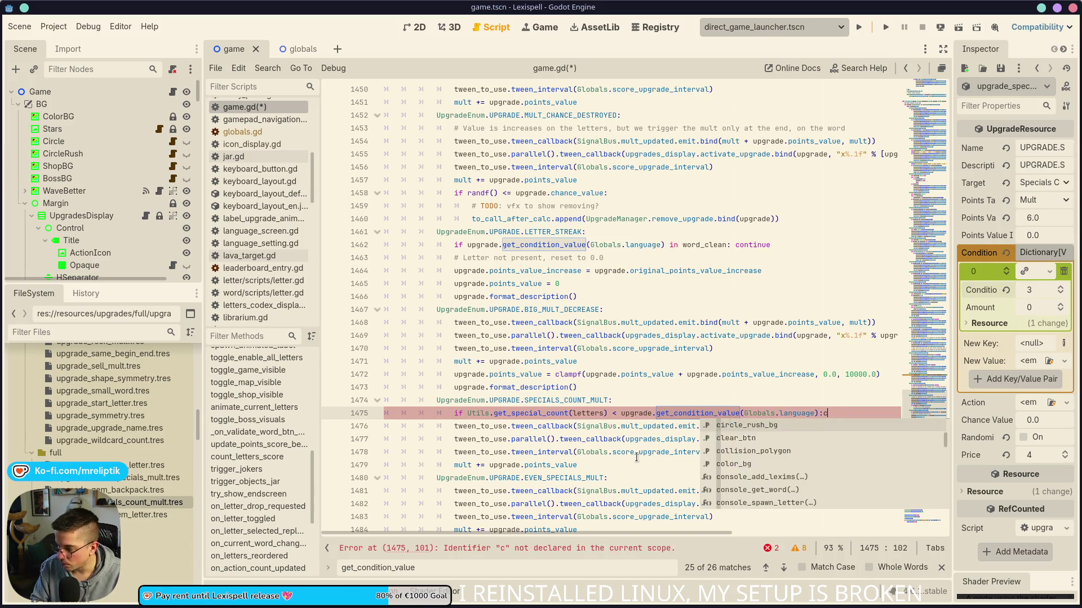
{"action": "key", "text": "ctrl+s"}
{"action": "left_click", "coordinate": [712, 427]}
{"action": "key", "text": "ctrl+s"}
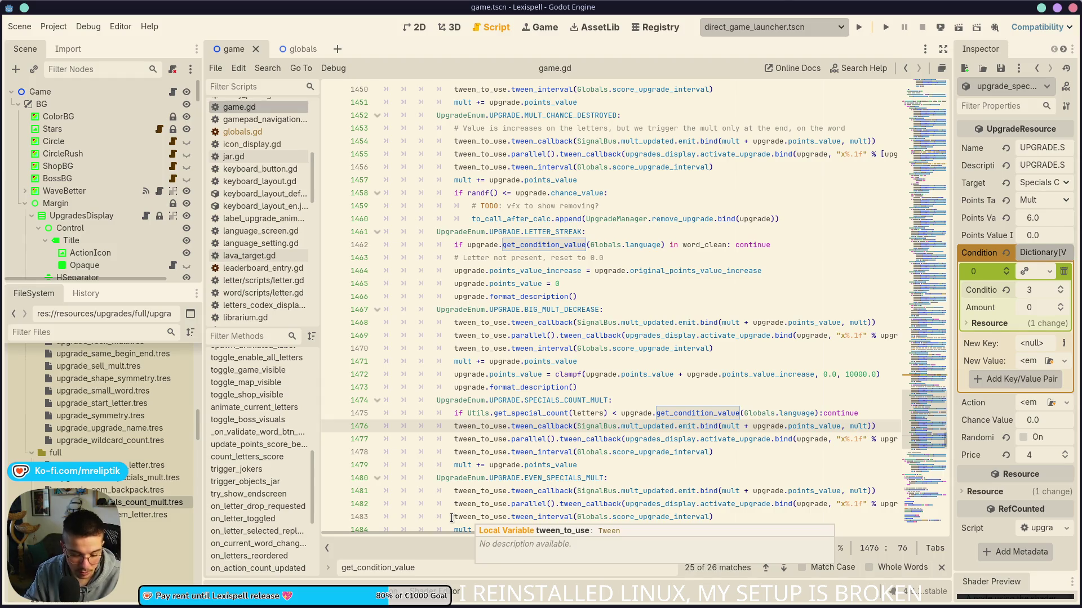
{"action": "scroll", "coordinate": [671, 438], "scroll_direction": "down", "scroll_amount": 3}
{"action": "left_click", "coordinate": [655, 362]}
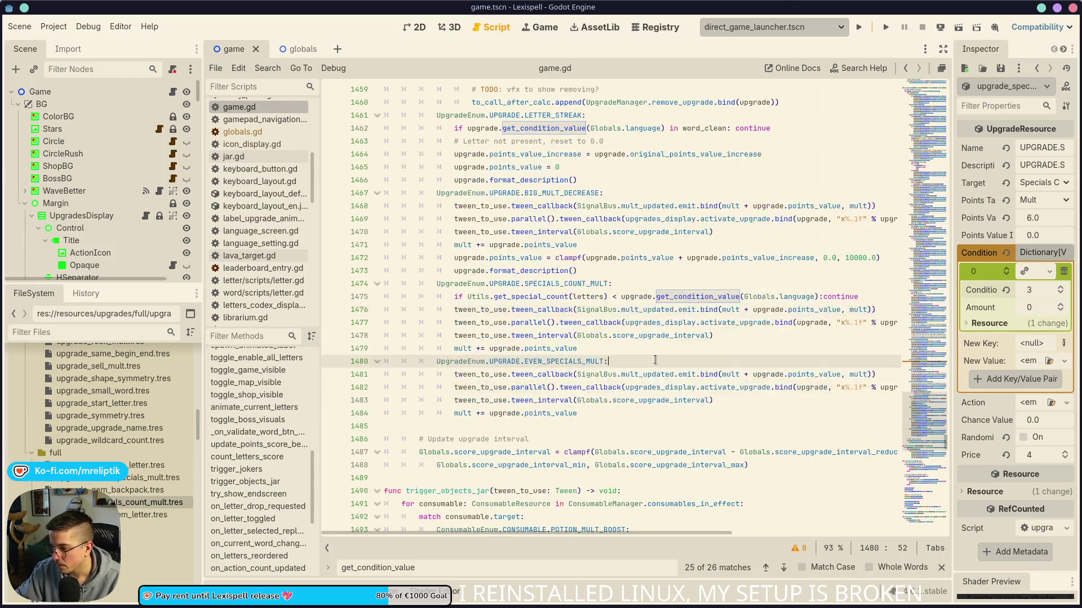
- Duplicate the line 1475 check into EVEN_SPECIALS_MULT and rewrite it as 'get_special_count(letters) % 2 == 0'
{"action": "left_click", "coordinate": [585, 297]}
{"action": "key", "text": "ctrl+shift+d"}
{"action": "key", "text": "alt+Down"}
{"action": "key", "text": "alt+Down"}
{"action": "key", "text": "alt+Down"}
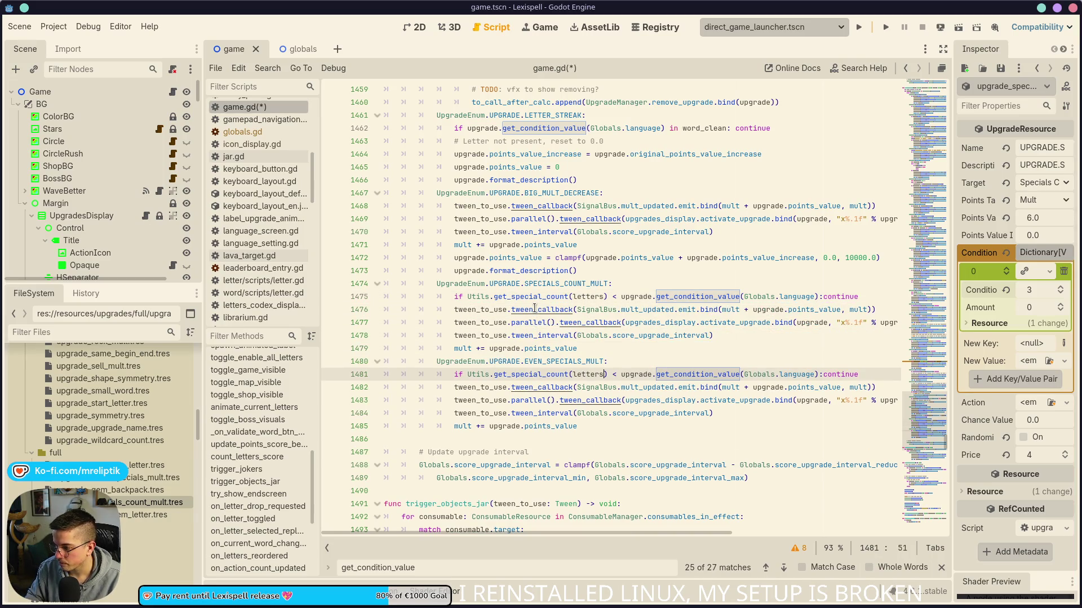
{"action": "key", "text": "BackSpace"}
{"action": "key", "text": "BackSpace"}
{"action": "key", "text": "BackSpace"}
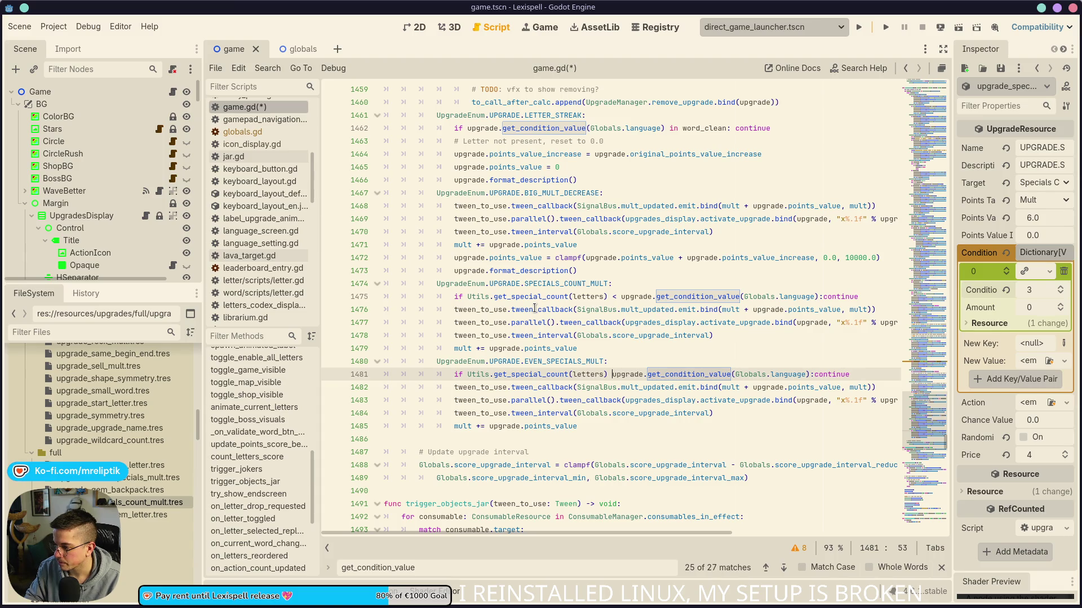
{"action": "key", "text": "ctrl+shift+Right"}
{"action": "key", "text": "ctrl+shift+Right"}
{"action": "key", "text": "ctrl+shift+Right"}
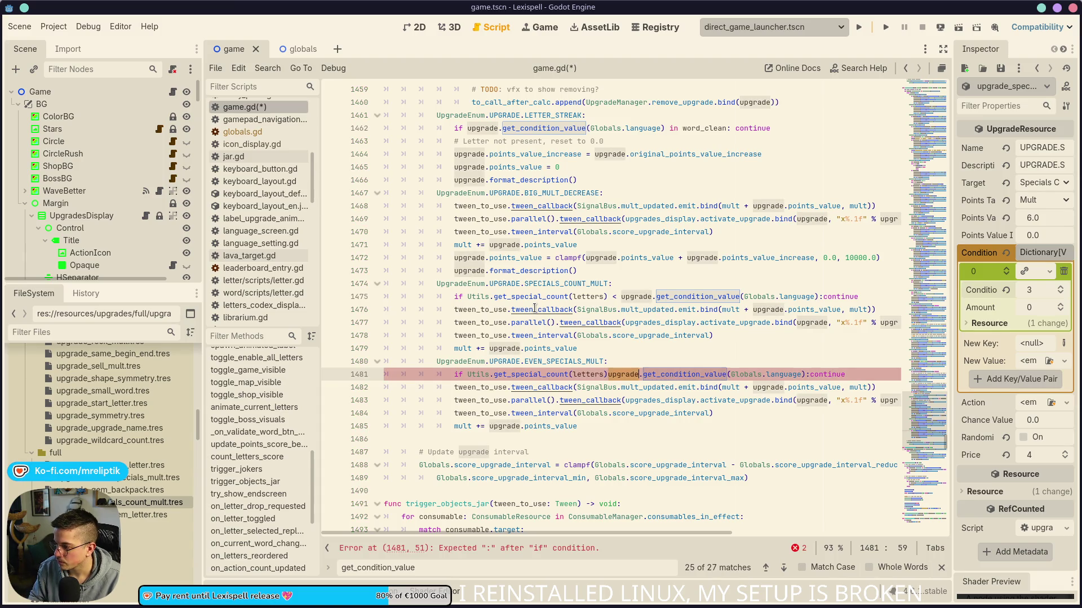
{"action": "key", "text": "Right"}
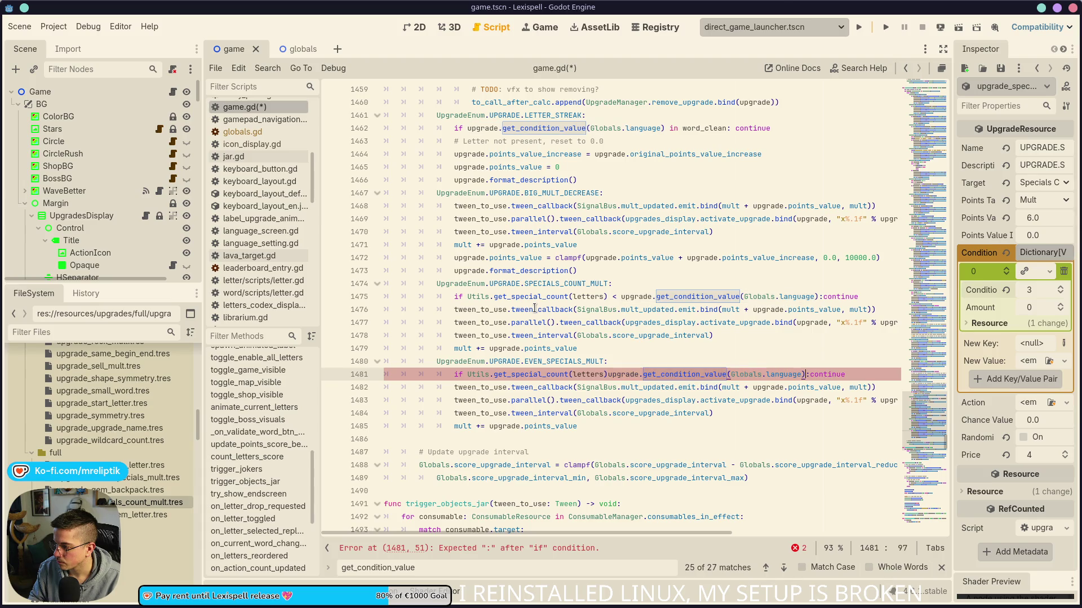
{"action": "key", "text": "ctrl+BackSpace"}
{"action": "key", "text": "BackSpace"}
{"action": "key", "text": "ctrl+BackSpace"}
{"action": "key", "text": "ctrl+BackSpace"}
{"action": "key", "text": "ctrl+BackSpace"}
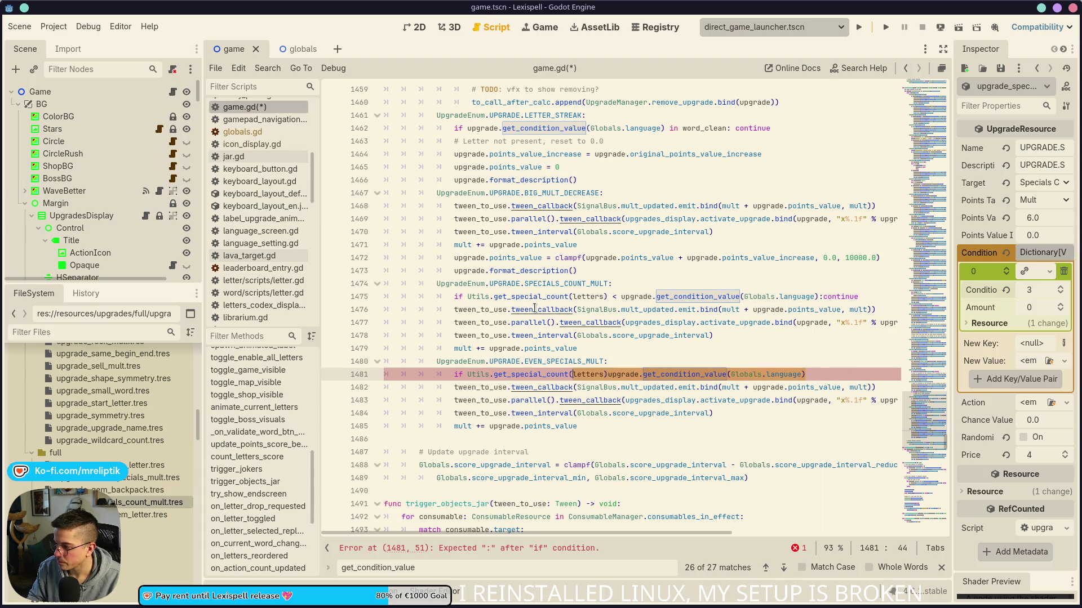
{"action": "key", "text": "ctrl+Left"}
{"action": "key", "text": "ctrl+Left"}
{"action": "key", "text": "ctrl+Left"}
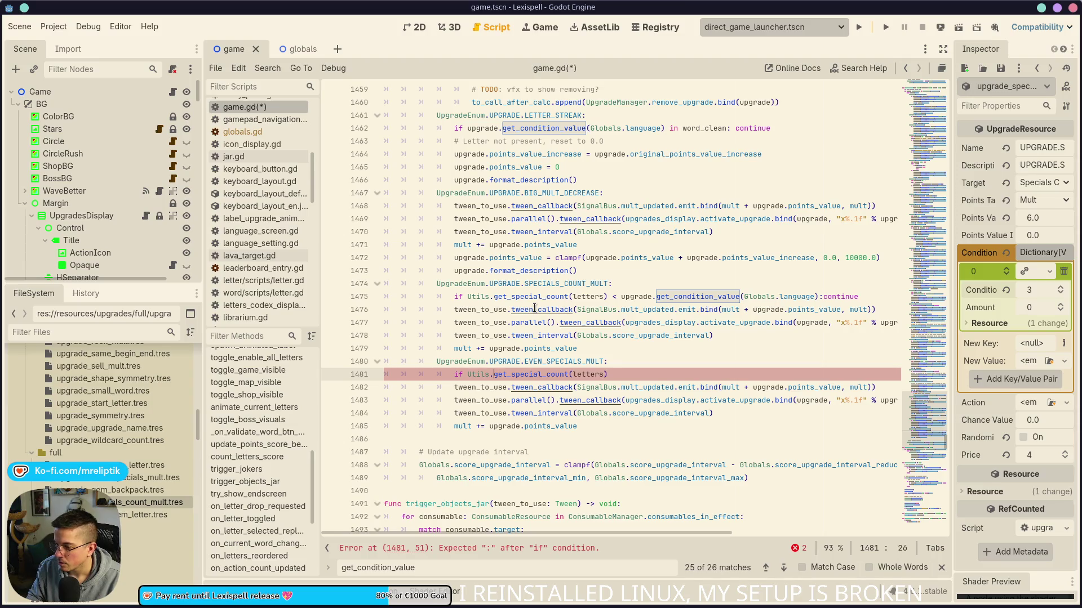
{"action": "type", "text": " %"}
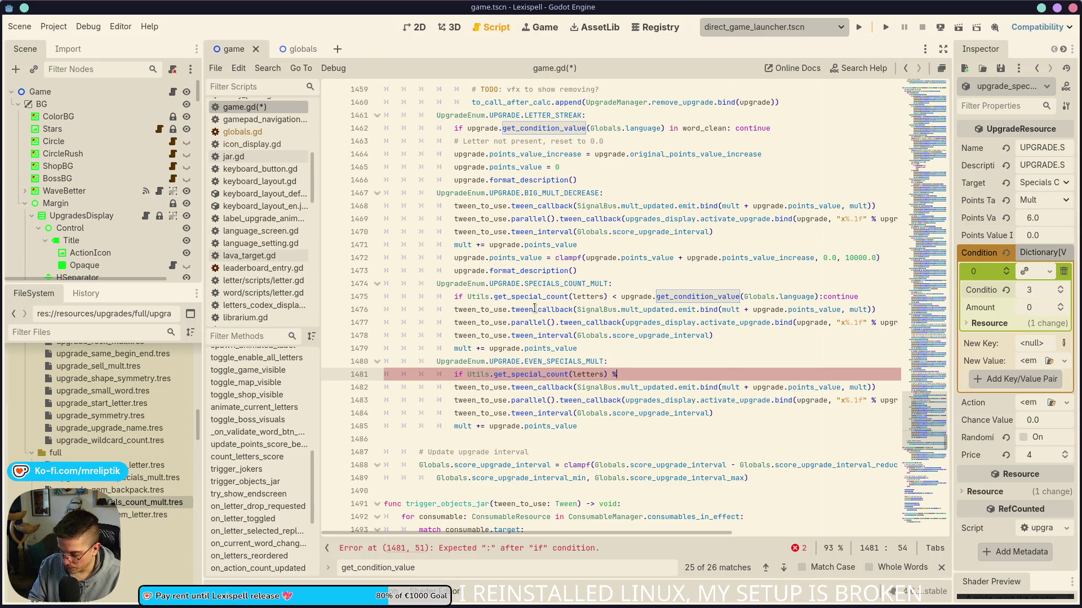
{"action": "type", "text": " 2 == 0"}
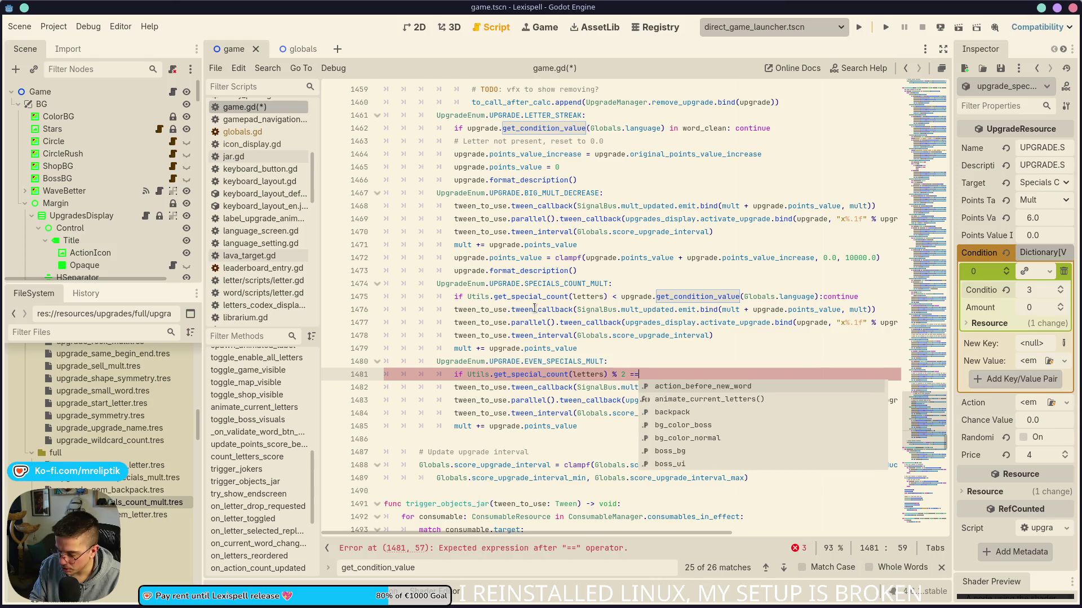
- Insert a line above the even check, save, and select branch body lines 1483–1486
{"action": "key", "text": "ctrl+shift+Return"}
{"action": "type", "text": "# Even"}
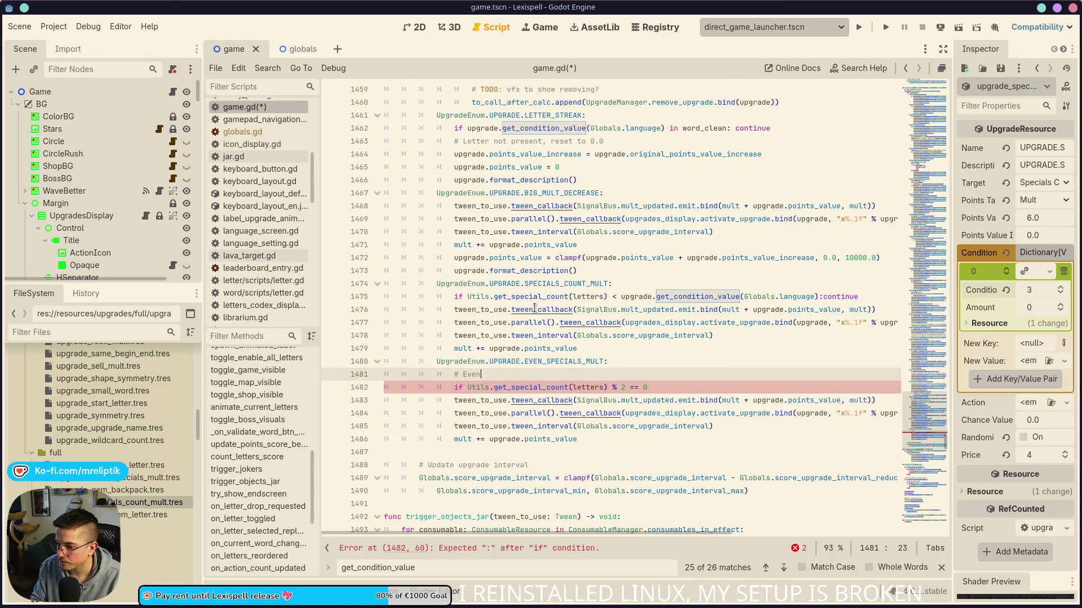
{"action": "key", "text": "ctrl+s"}
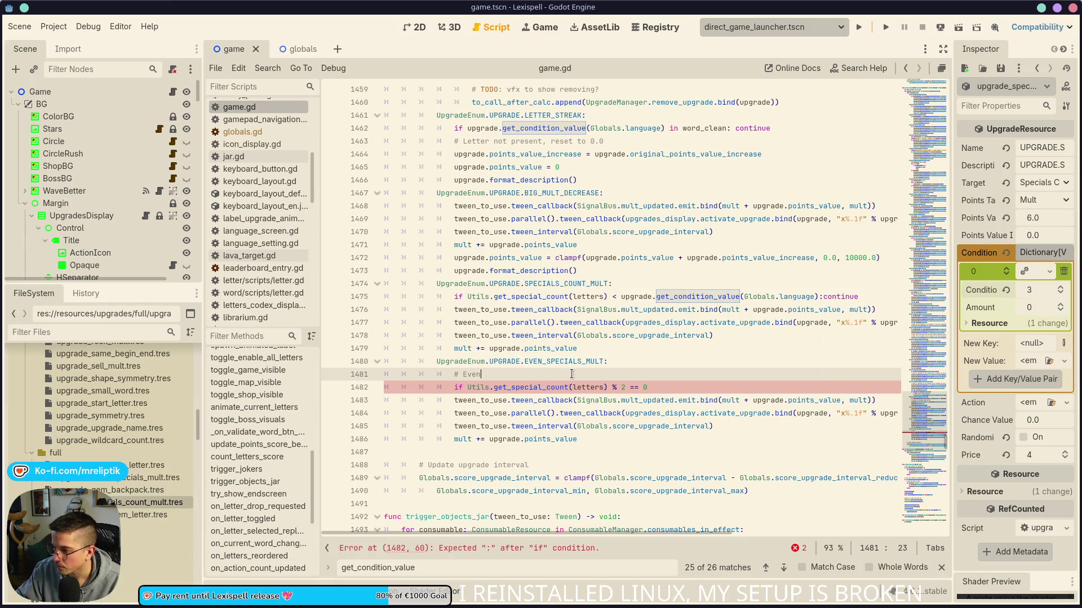
{"action": "left_click", "coordinate": [452, 401]}
{"action": "left_click_drag", "start_coordinate": [451, 403], "coordinate": [602, 434]}
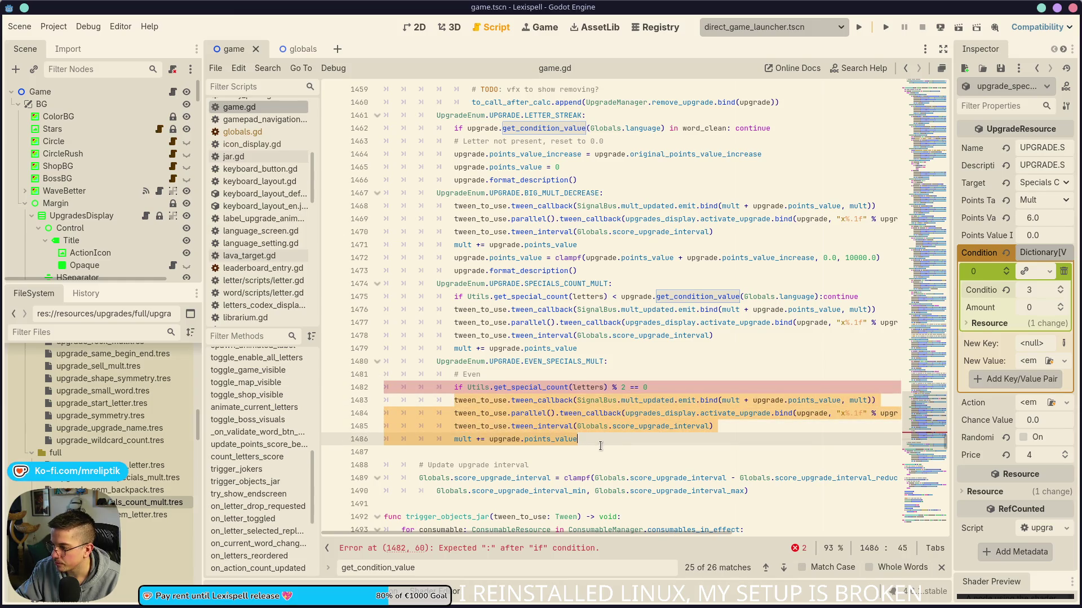
- Declare 'var value: float = 0.0' below the # Even comment and save
{"action": "left_click", "coordinate": [496, 415]}
{"action": "left_click", "coordinate": [557, 374]}
{"action": "key", "text": "Return"}
{"action": "type", "text": "var value: i"}
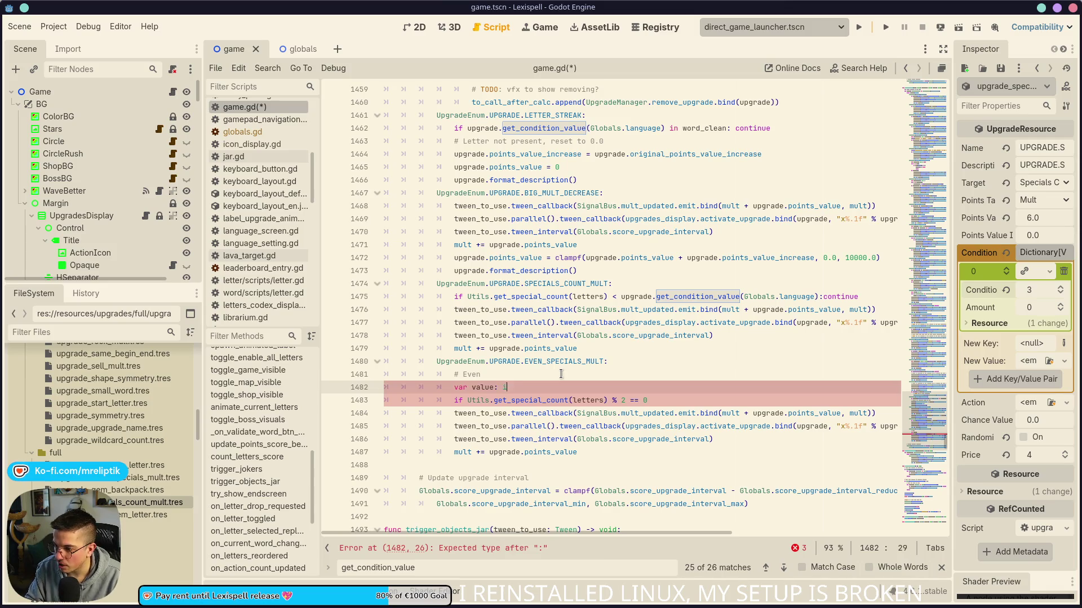
{"action": "type", "text": "nt"}
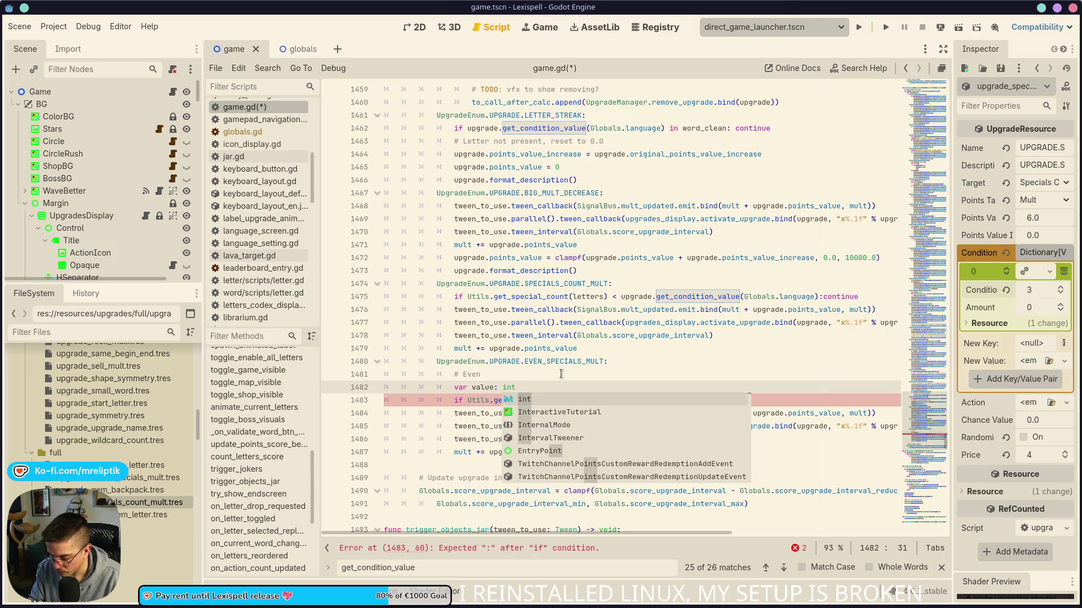
{"action": "key", "text": "BackSpace"}
{"action": "key", "text": "BackSpace"}
{"action": "key", "text": "BackSpace"}
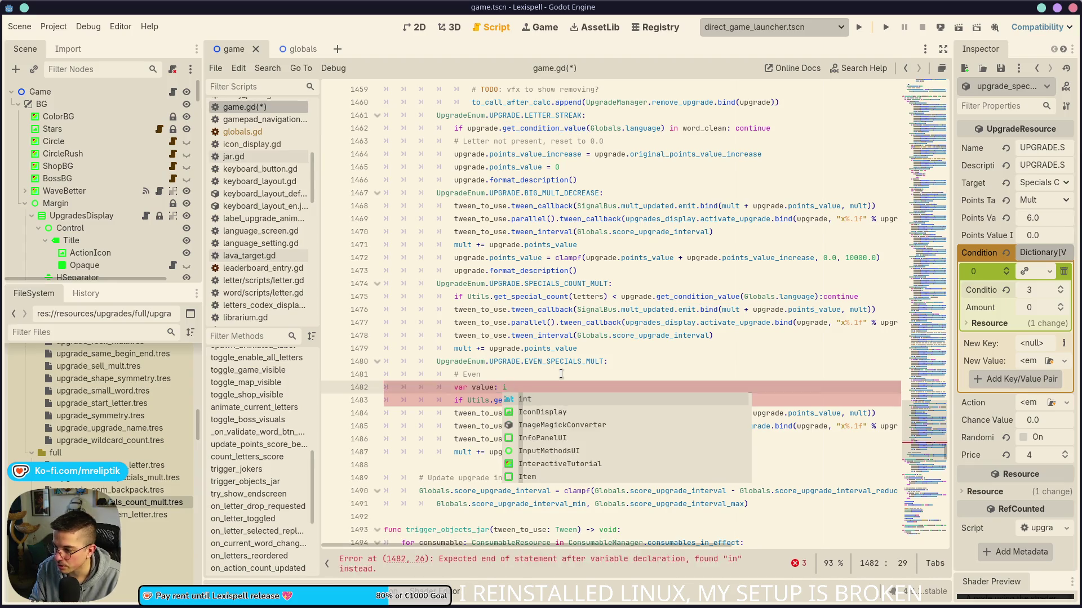
{"action": "type", "text": "float = 0.0"}
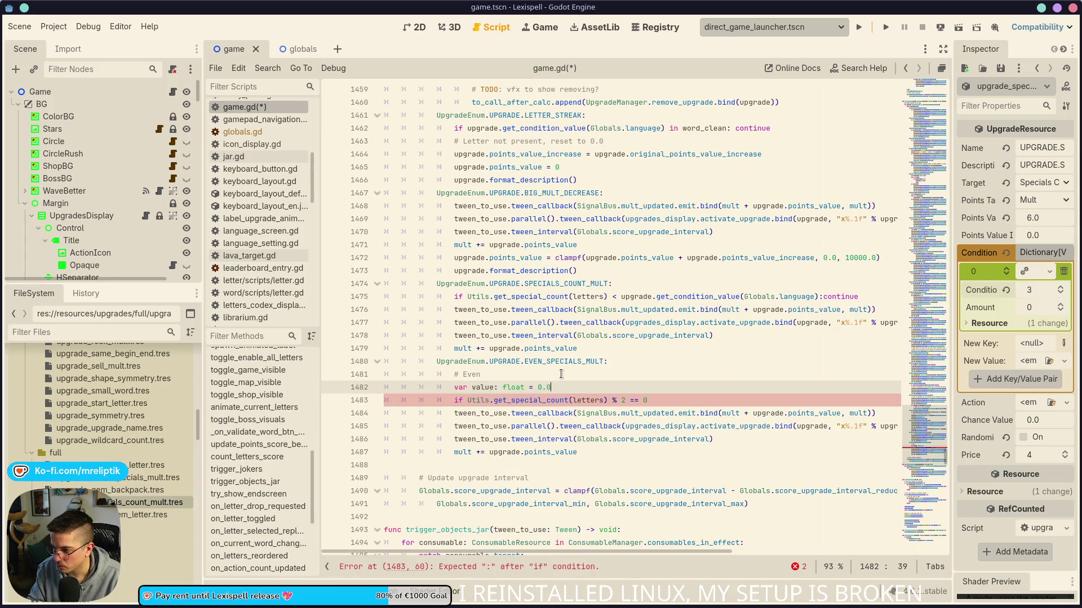
{"action": "key", "text": "ctrl+s"}
- Indent the four lines under the even check and add a blank line after it
{"action": "left_click_drag", "start_coordinate": [449, 411], "coordinate": [607, 457]}
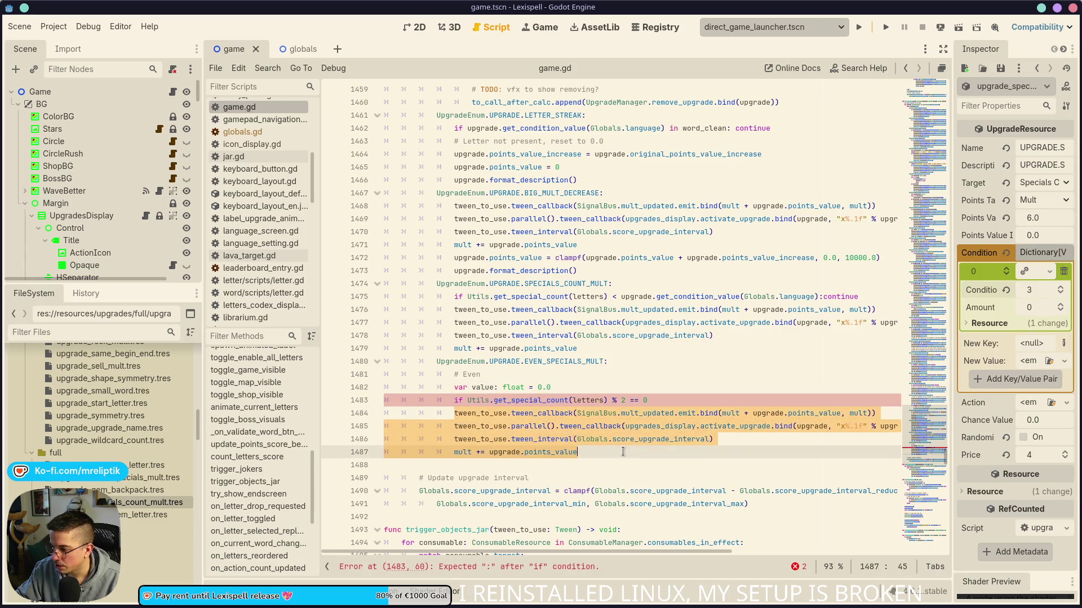
{"action": "key", "text": "Tab"}
{"action": "left_click", "coordinate": [674, 399]}
{"action": "key", "text": "Return"}
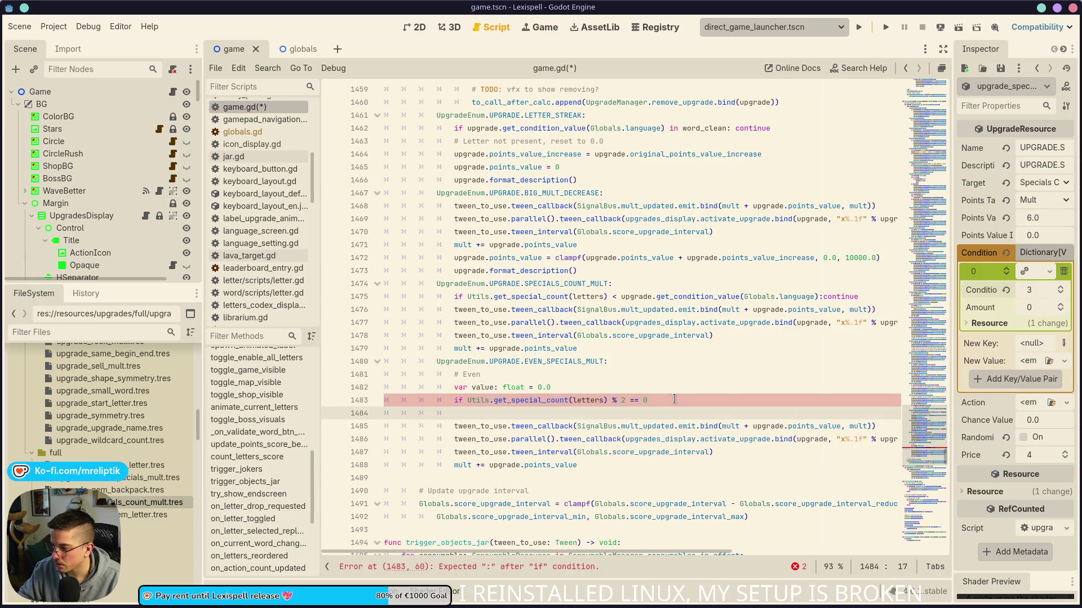
- Replace upgrade.points_value with value in the mult update, mult += line and description format call
{"action": "left_click", "coordinate": [485, 387]}
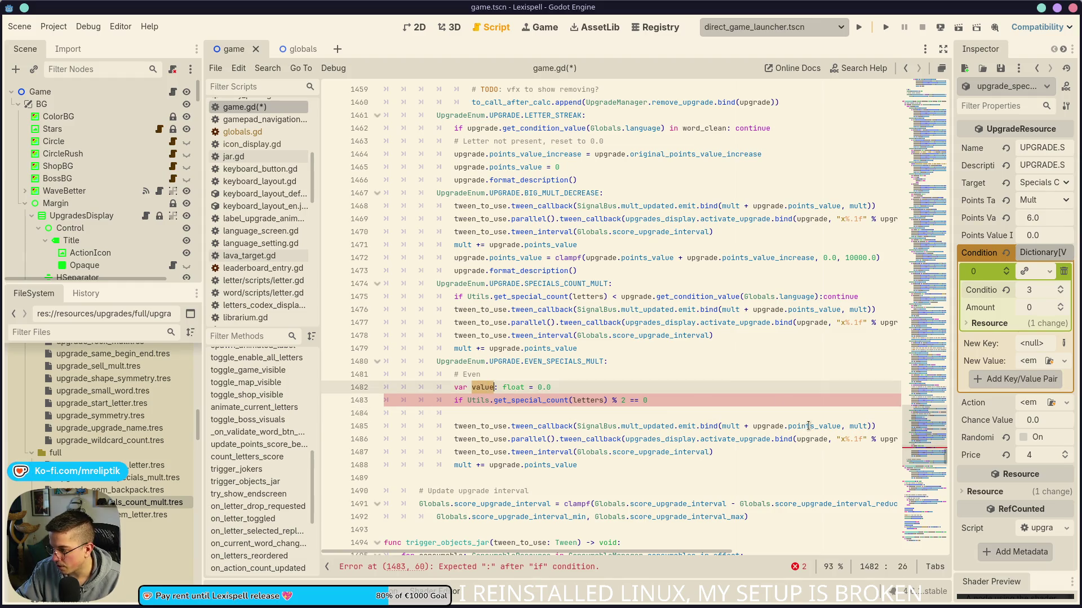
{"action": "double_click", "coordinate": [808, 426]}
{"action": "key", "text": "BackSpace"}
{"action": "key", "text": "BackSpace"}
{"action": "key", "text": "BackSpace"}
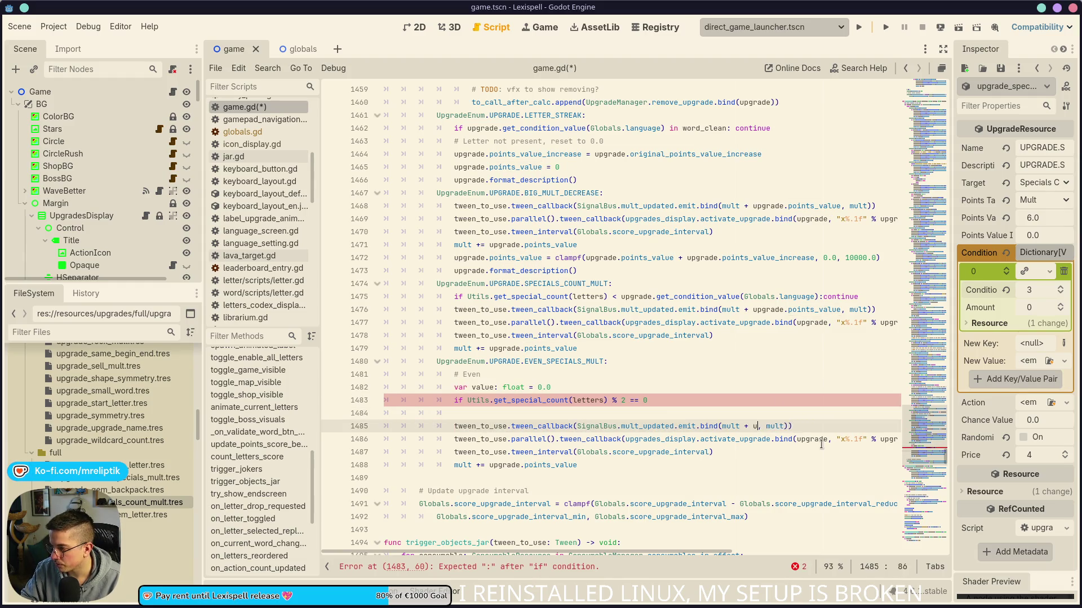
{"action": "type", "text": "value"}
{"action": "double_click", "coordinate": [558, 465]}
{"action": "key", "text": "BackSpace"}
{"action": "key", "text": "BackSpace"}
{"action": "key", "text": "BackSpace"}
{"action": "type", "text": "value"}
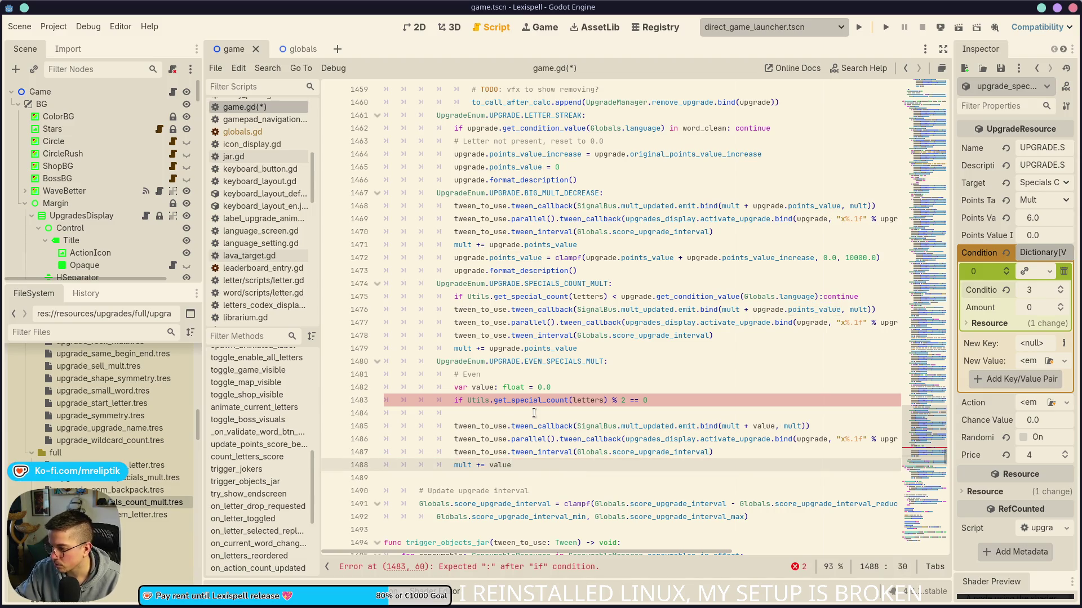
{"action": "scroll", "coordinate": [648, 450], "scroll_direction": "right", "scroll_amount": 5}
{"action": "double_click", "coordinate": [760, 443]}
{"action": "key", "text": "BackSpace"}
{"action": "key", "text": "BackSpace"}
{"action": "key", "text": "BackSpace"}
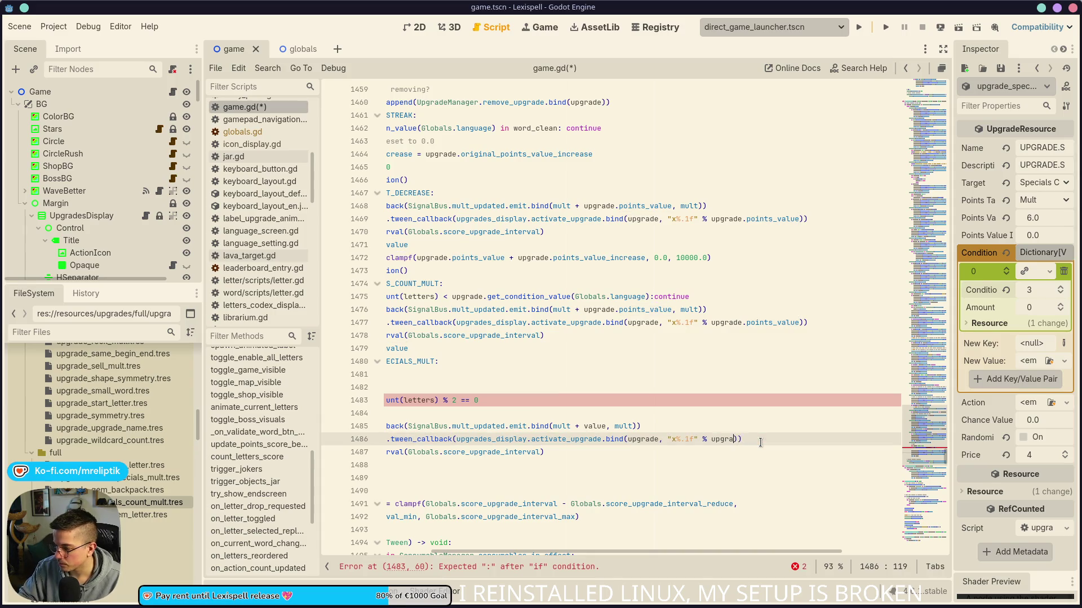
{"action": "type", "text": "alue"}
{"action": "key", "text": "ctrl+s"}
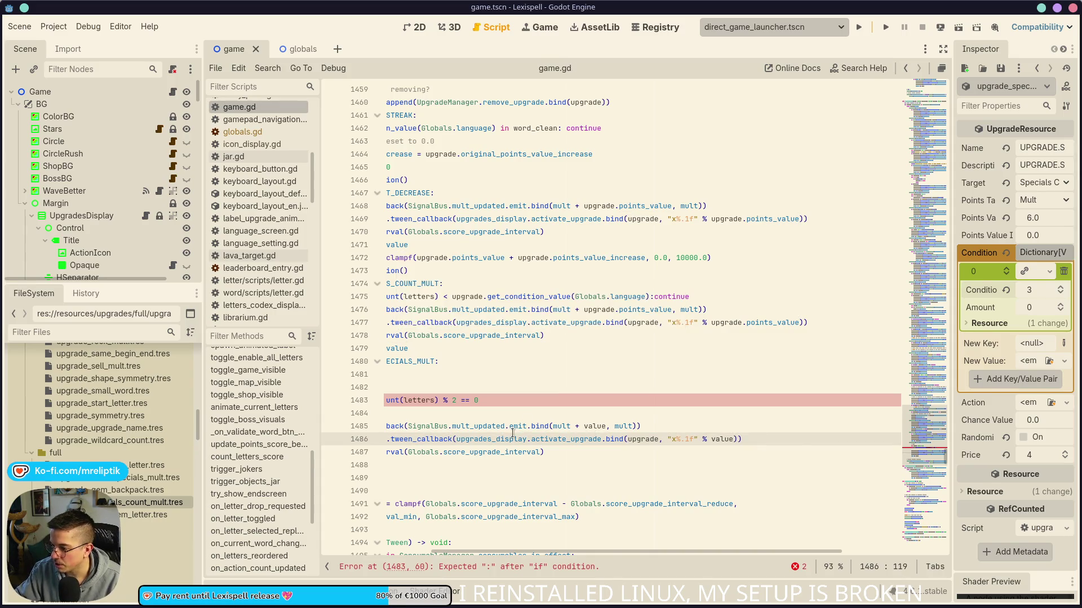
{"action": "scroll", "coordinate": [540, 429], "scroll_direction": "left", "scroll_amount": 5}
- Turn the even check into an if block with pass and an else starting 'value'
{"action": "left_click", "coordinate": [683, 400]}
{"action": "type", "text": ":"}
{"action": "key", "text": "Return"}
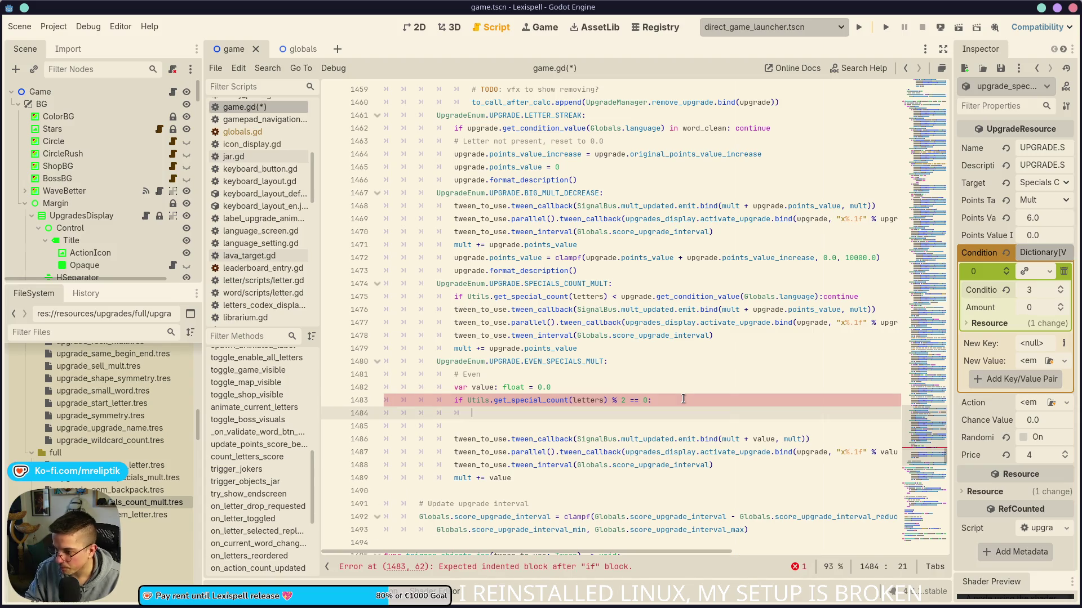
{"action": "type", "text": "pass"}
{"action": "key", "text": "Return"}
{"action": "key", "text": "Return"}
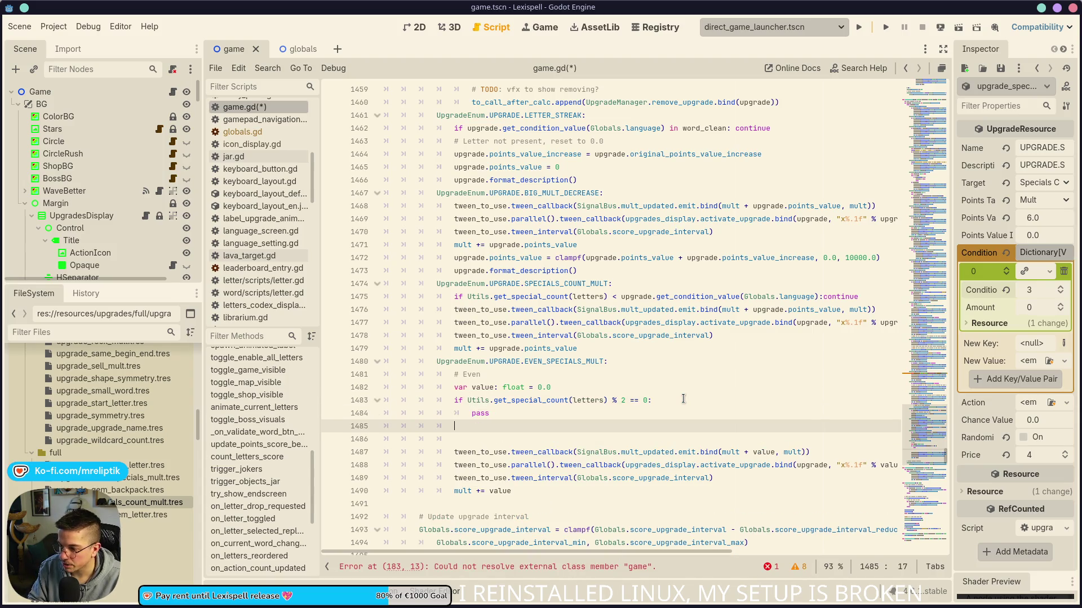
{"action": "type", "text": "else:"}
{"action": "key", "text": "Return"}
{"action": "type", "text": "value"}
{"action": "key", "text": "ctrl+s"}
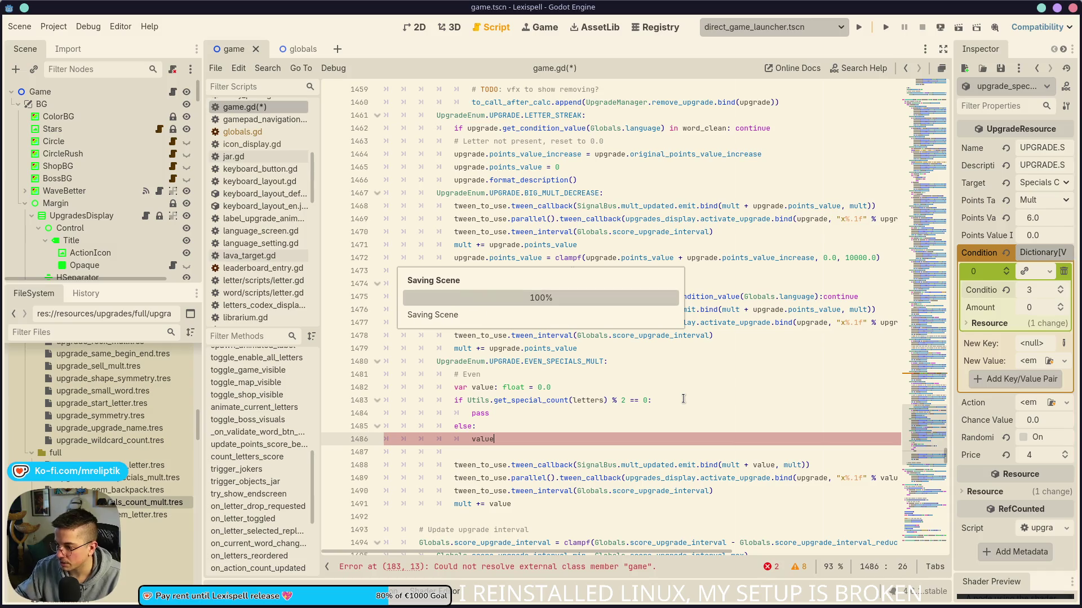
- Complete the else line as 'value = upgrade.action' and widen the Inspector panel
{"action": "double_click", "coordinate": [491, 415]}
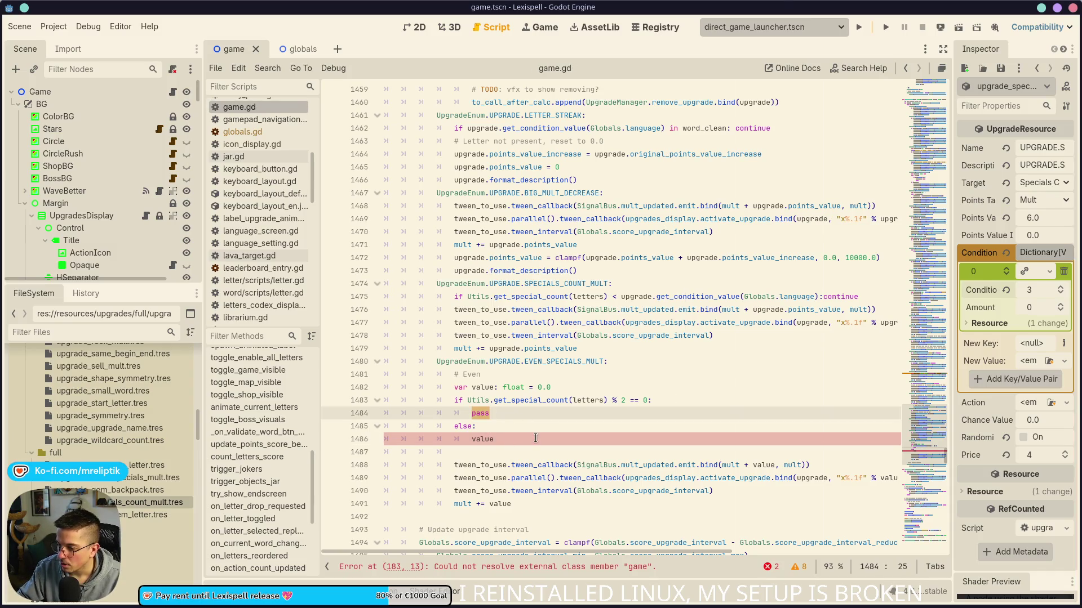
{"action": "left_click", "coordinate": [535, 438]}
{"action": "type", "text": "= upgrade"}
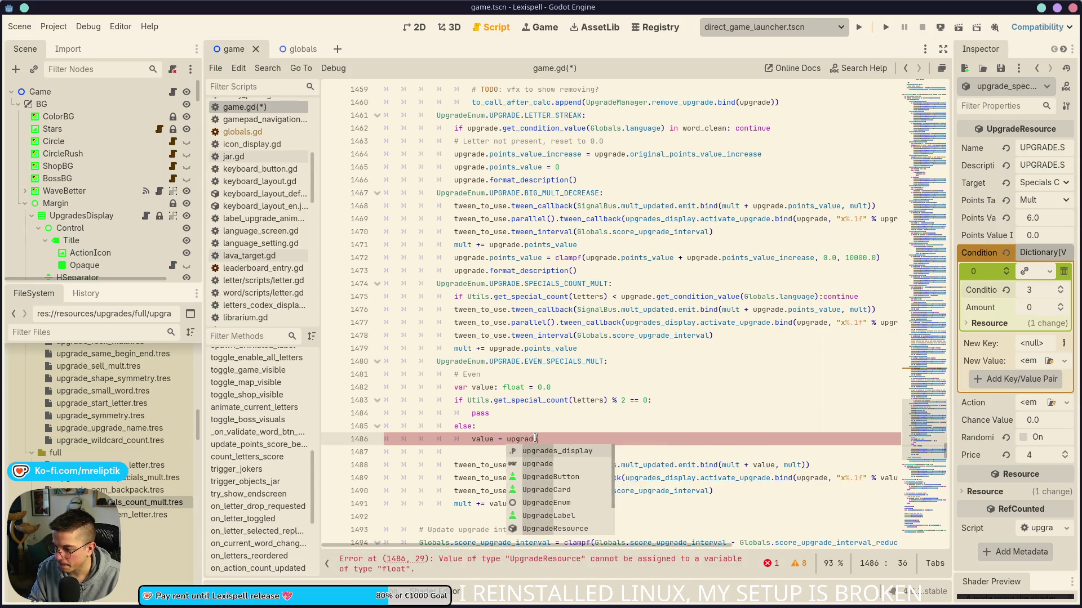
{"action": "type", "text": ".get_"}
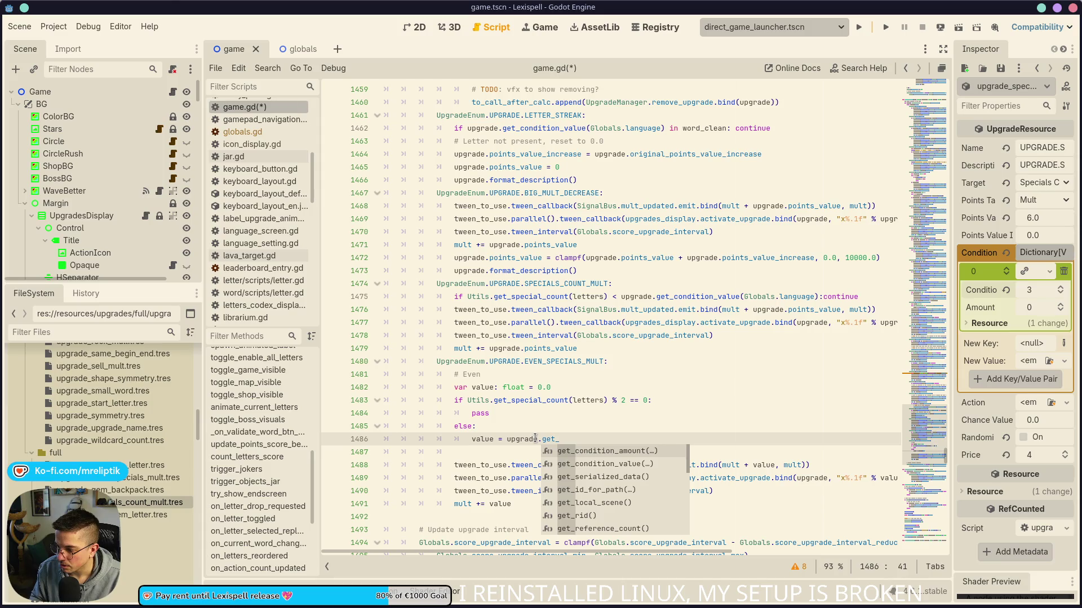
{"action": "type", "text": "ac"}
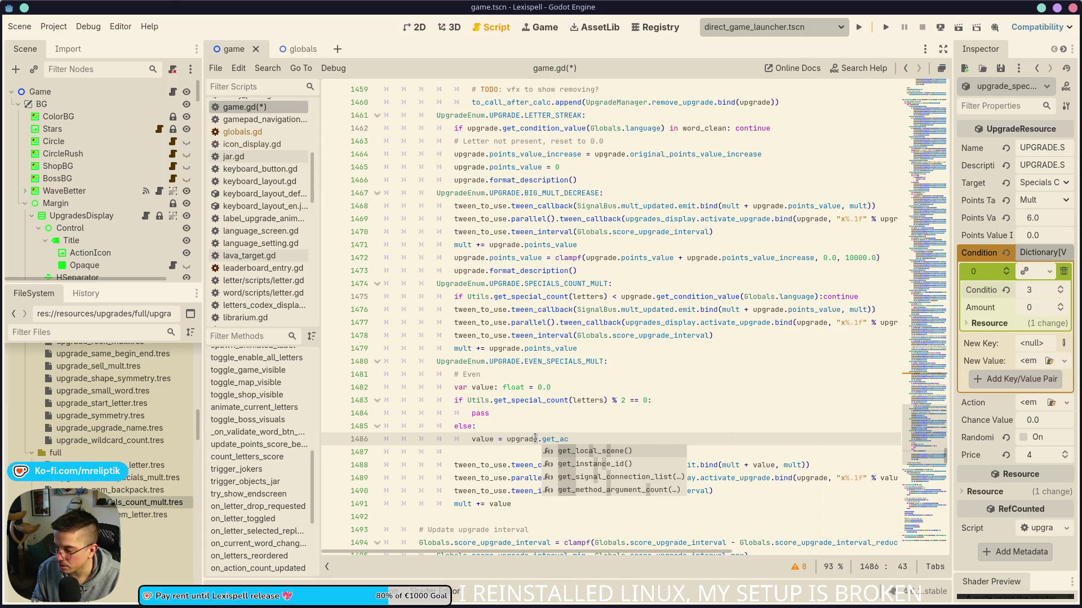
{"action": "key", "text": "BackSpace"}
{"action": "key", "text": "BackSpace"}
{"action": "key", "text": "BackSpace"}
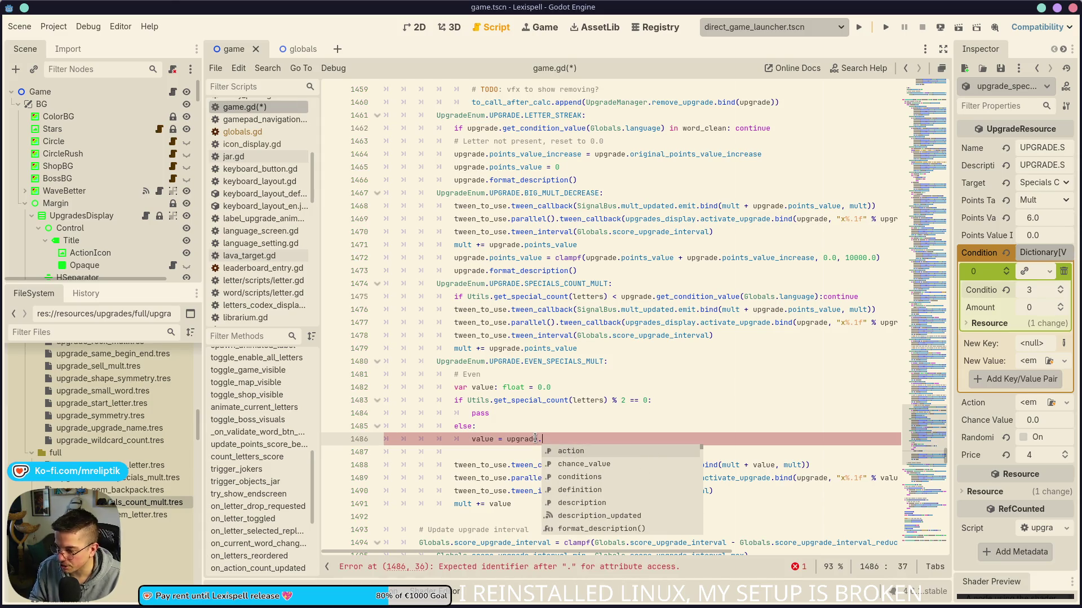
{"action": "type", "text": "actio"}
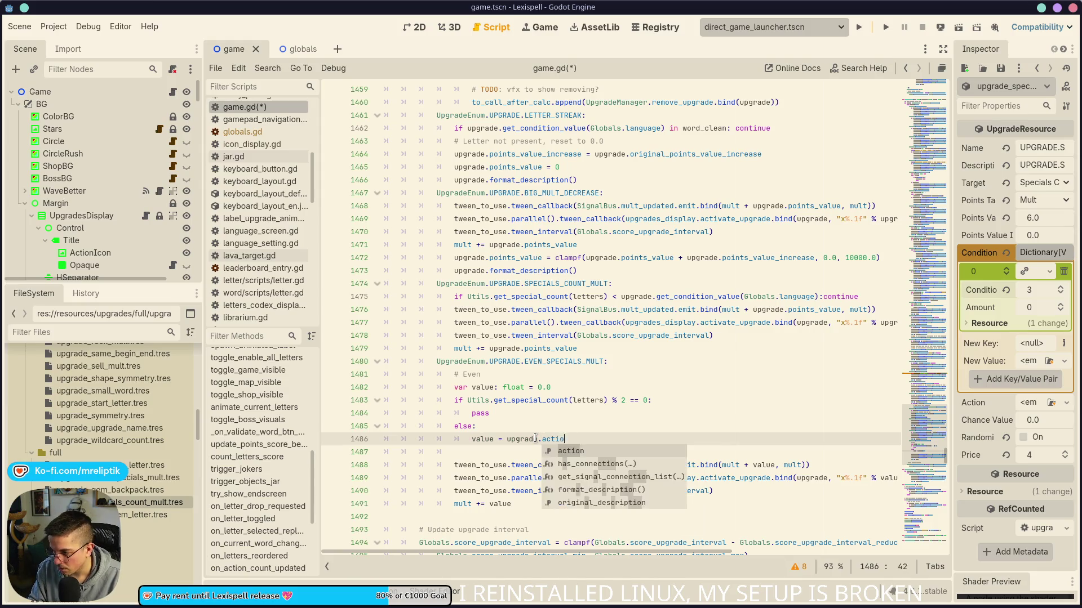
{"action": "type", "text": "n."}
{"action": "key", "text": "ctrl+s"}
{"action": "type", "text": "."}
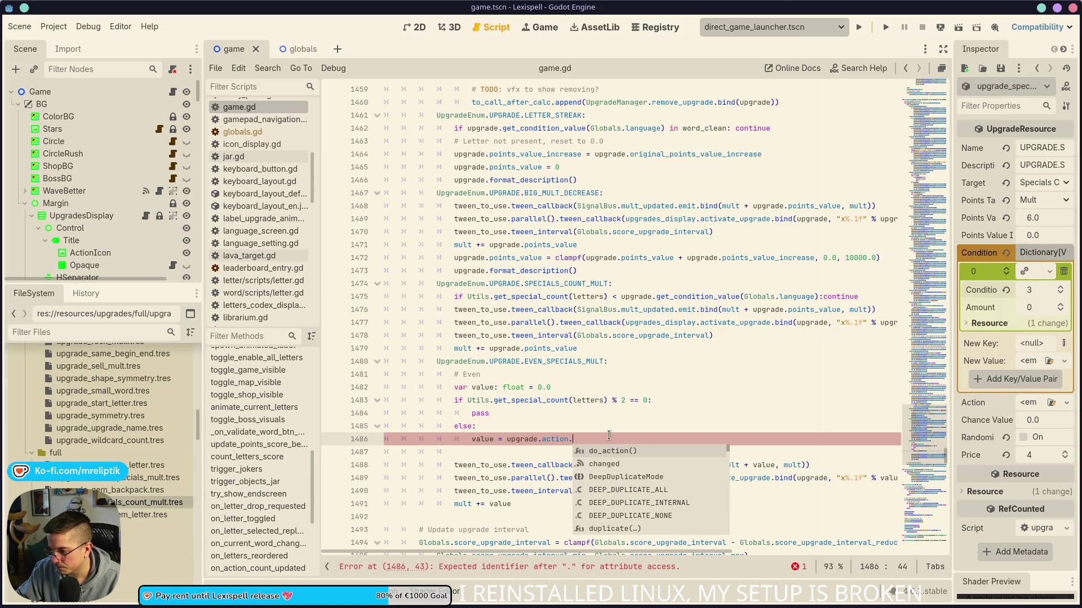
{"action": "type", "text": "v"}
{"action": "key", "text": "BackSpace"}
{"action": "key", "text": "BackSpace"}
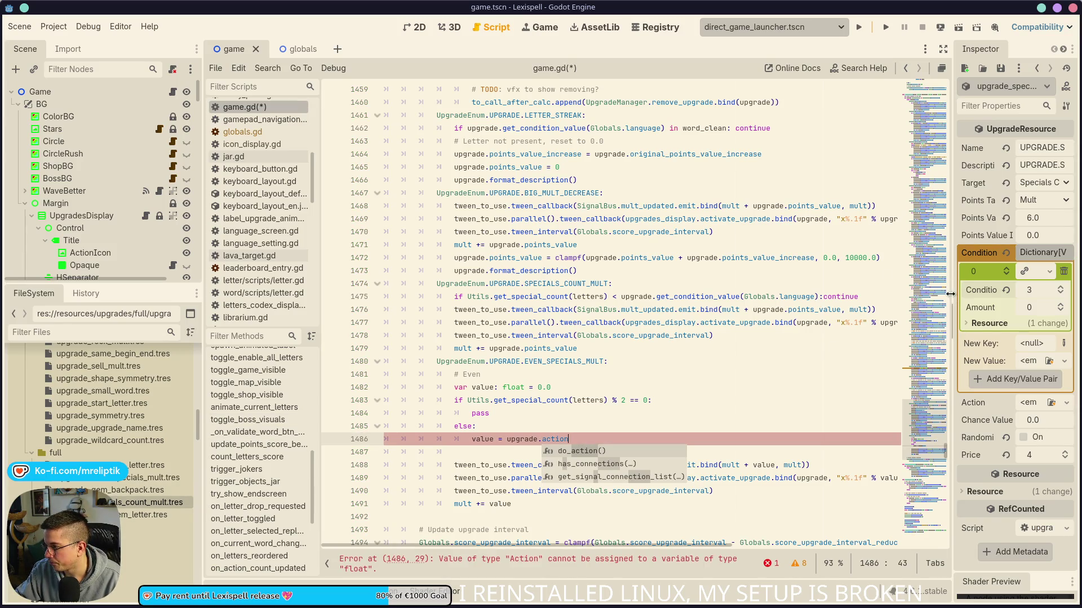
{"action": "left_click_drag", "start_coordinate": [952, 287], "coordinate": [877, 287]}
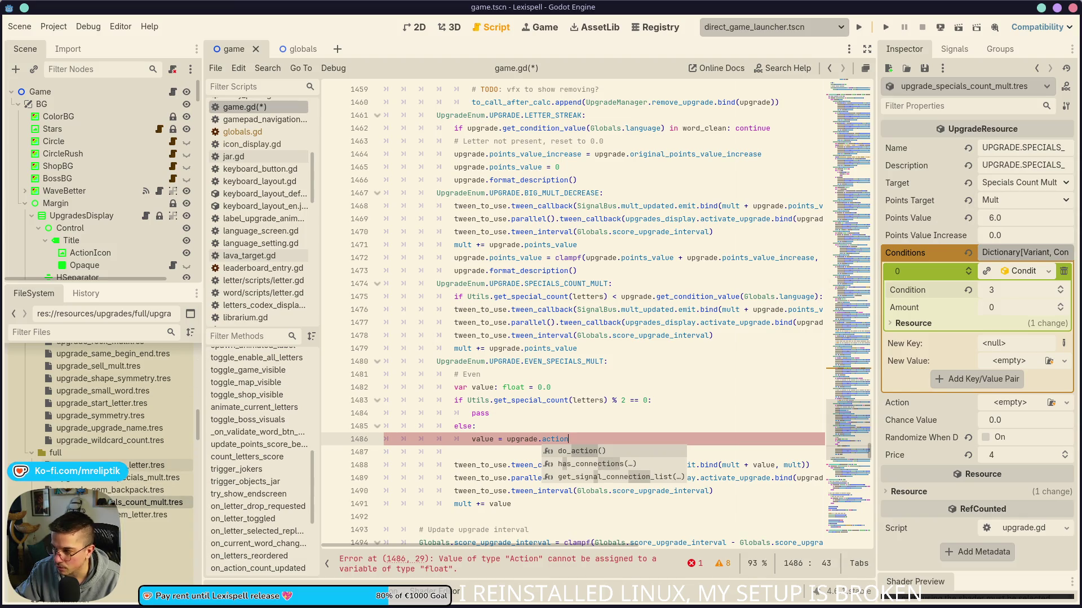
- In upgrade_even_specials_mult.tres set Target Even Specials Mult, Points Target Mult, Points Value 5
{"action": "left_click", "coordinate": [124, 479]}
{"action": "left_click_drag", "start_coordinate": [875, 253], "coordinate": [767, 253]}
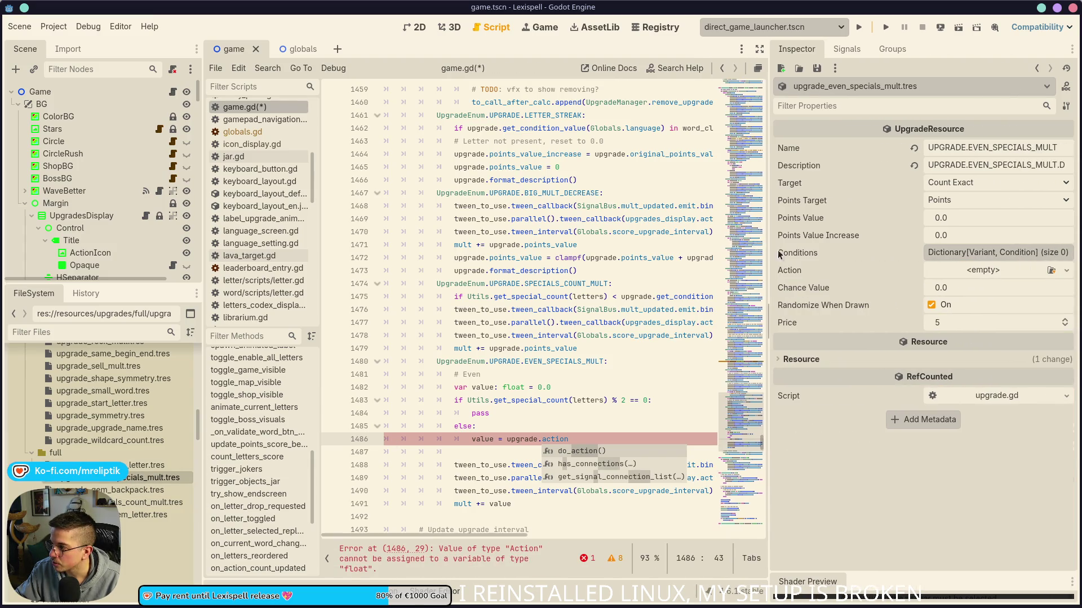
{"action": "left_click", "coordinate": [984, 187]}
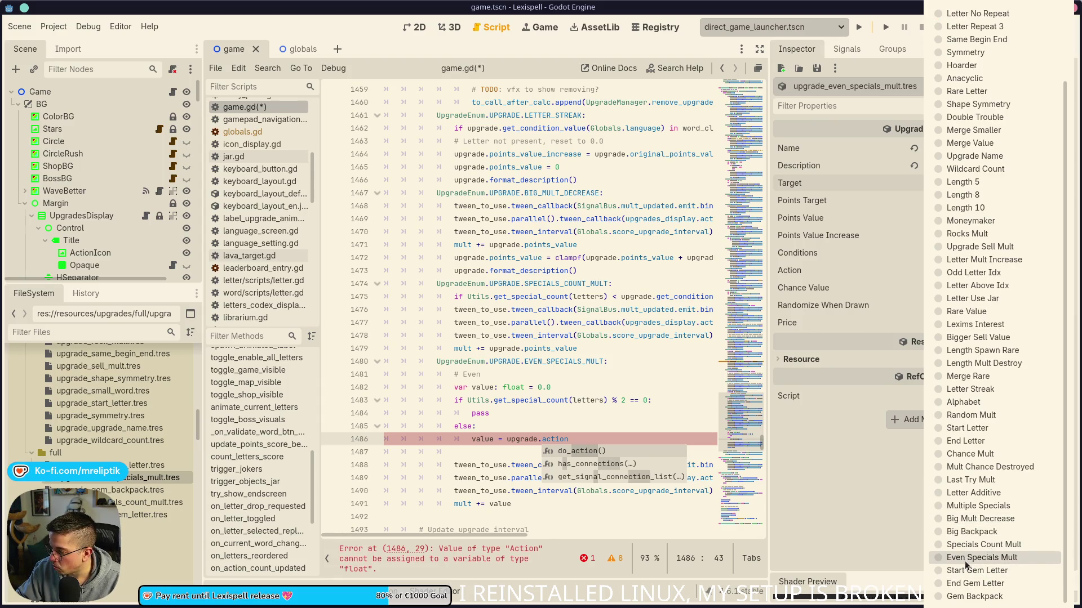
{"action": "left_click", "coordinate": [964, 558]}
{"action": "left_click", "coordinate": [958, 200]}
{"action": "left_click", "coordinate": [956, 236]}
{"action": "left_click", "coordinate": [966, 217]}
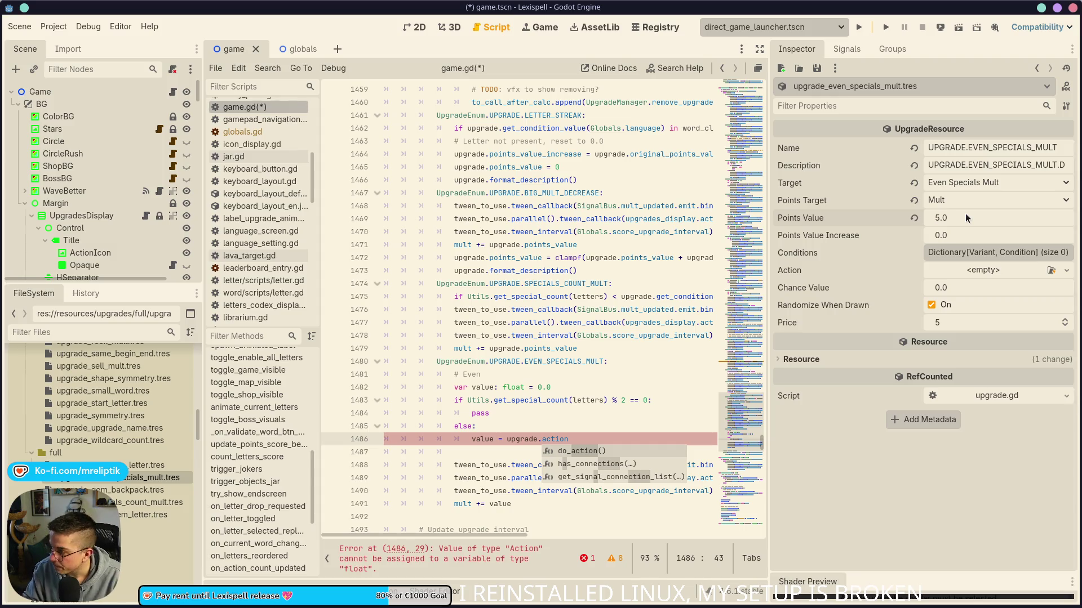
{"action": "type", "text": "5"}
{"action": "key", "text": "Return"}
{"action": "key", "text": "ctrl+s"}
- Give it a new ActionGeneric with amount -5, disable Randomize When Drawn, set Price 3
{"action": "left_click", "coordinate": [961, 273]}
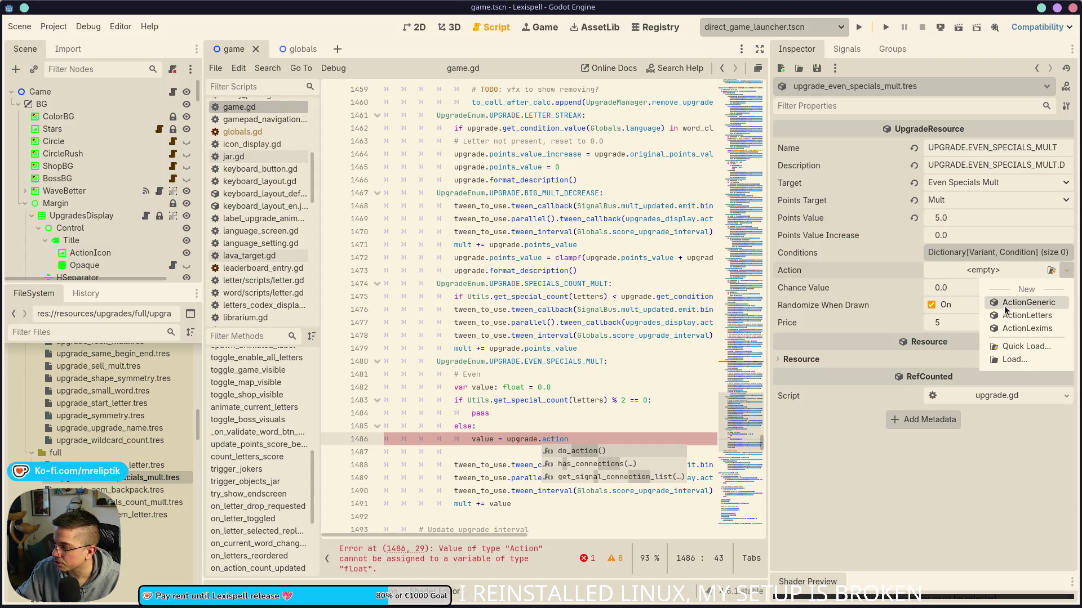
{"action": "left_click", "coordinate": [1008, 304]}
{"action": "left_click", "coordinate": [976, 289]}
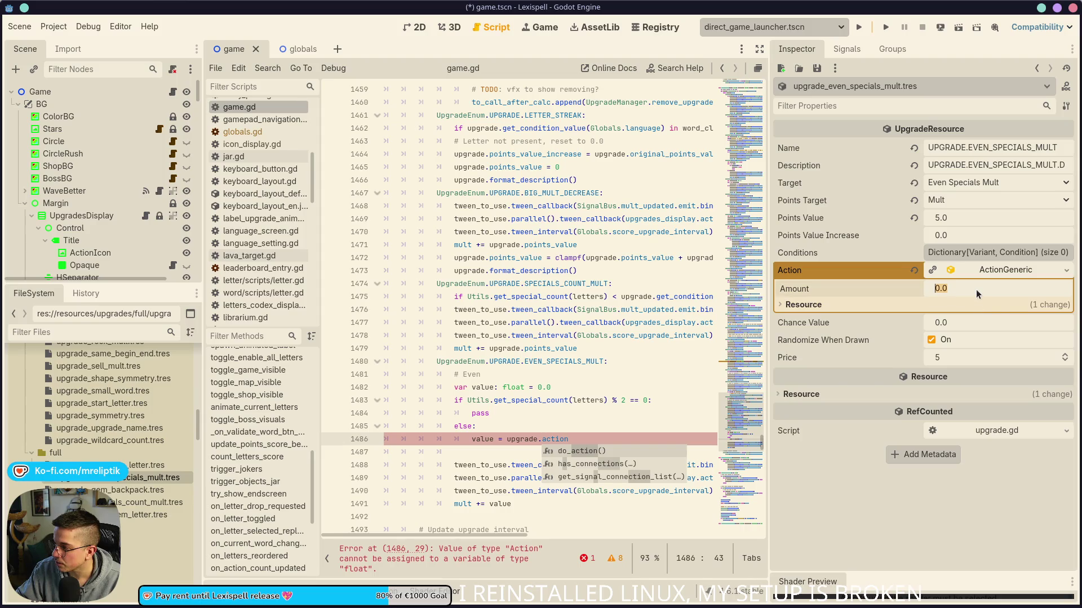
{"action": "type", "text": "-5"}
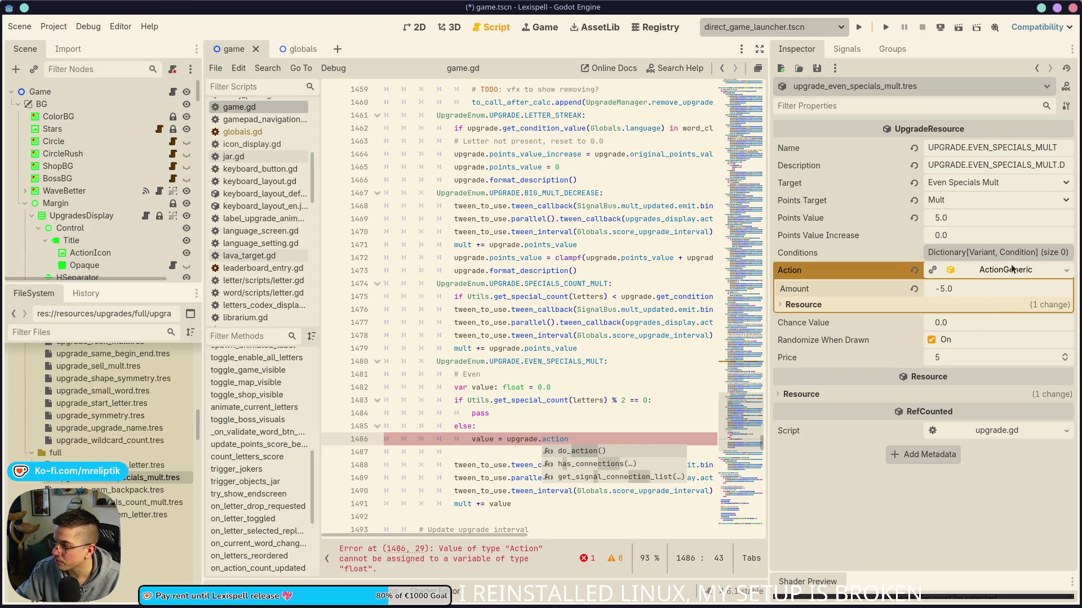
{"action": "left_click", "coordinate": [1011, 270]}
{"action": "left_click", "coordinate": [932, 307]}
{"action": "left_click", "coordinate": [948, 323]}
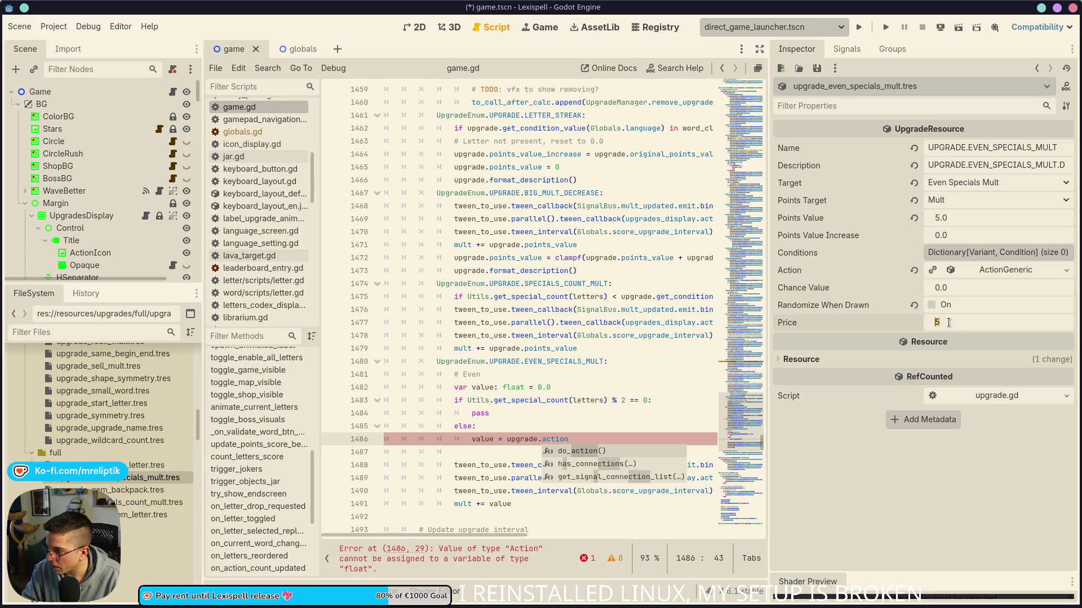
{"action": "type", "text": "3"}
{"action": "key", "text": "ctrl+s"}
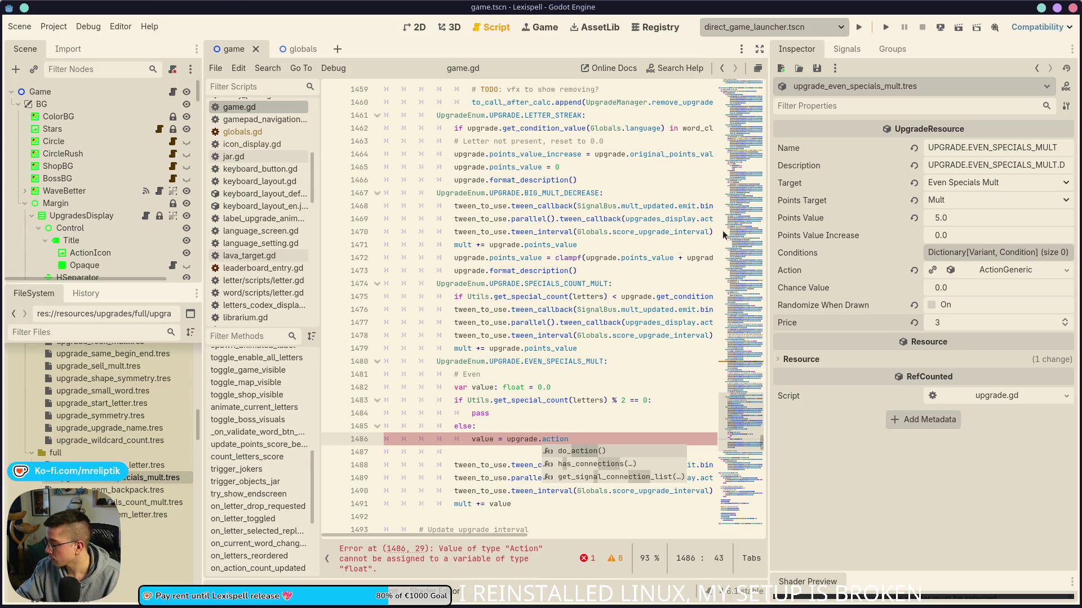
- Select the Utils.get_special_count(letters) call in the EVEN_SPECIALS_MULT parity check
{"action": "left_click_drag", "start_coordinate": [773, 337], "coordinate": [855, 338]}
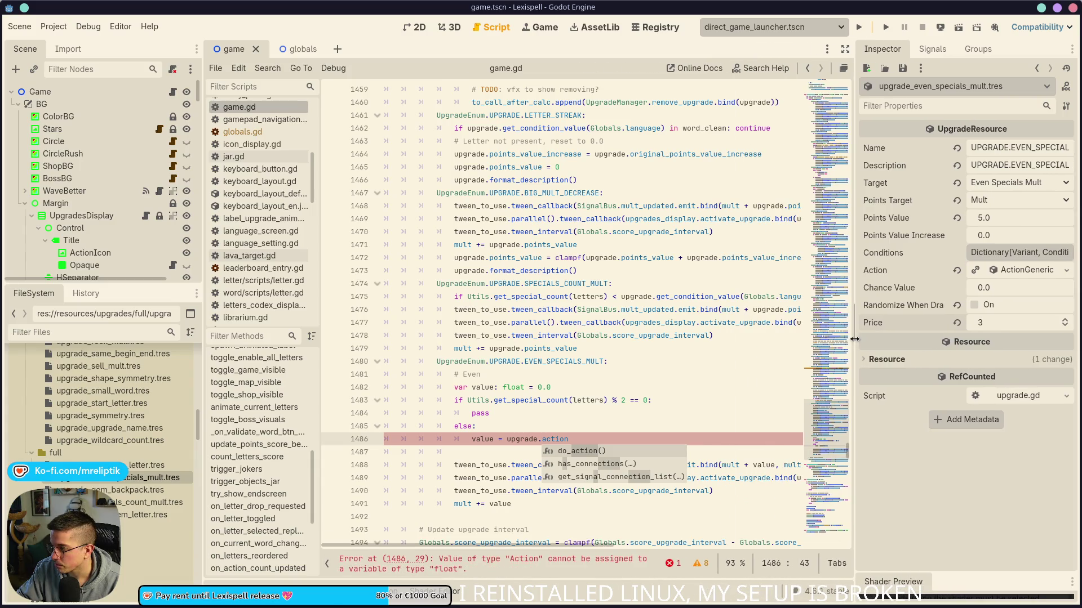
{"action": "left_click", "coordinate": [559, 425]}
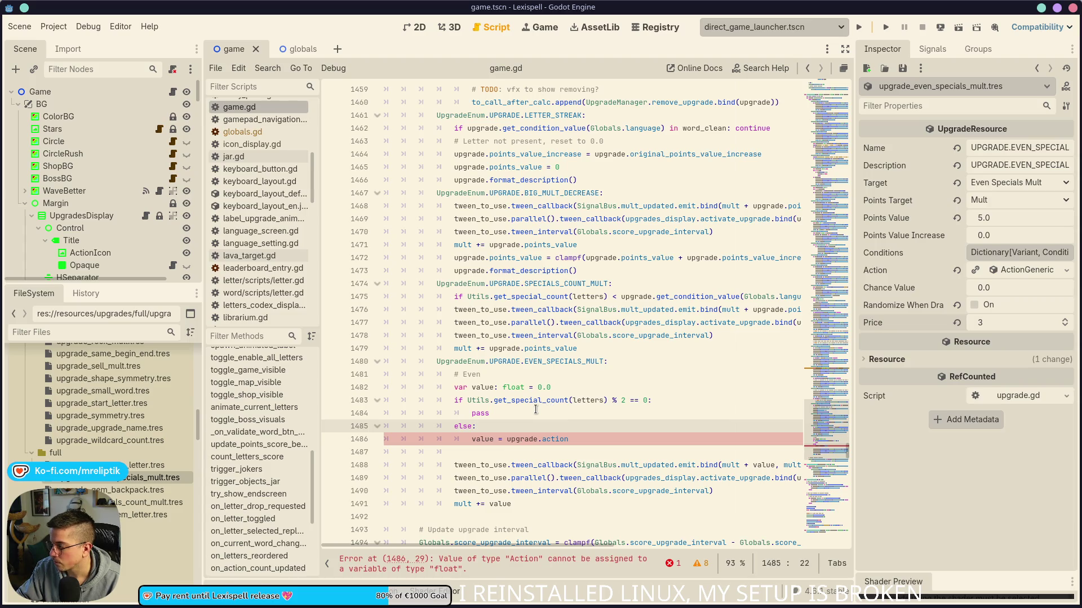
{"action": "key", "text": "XF86AudioLowerVolume"}
{"action": "left_click", "coordinate": [524, 390]}
{"action": "double_click", "coordinate": [525, 400]}
{"action": "left_click", "coordinate": [524, 388]}
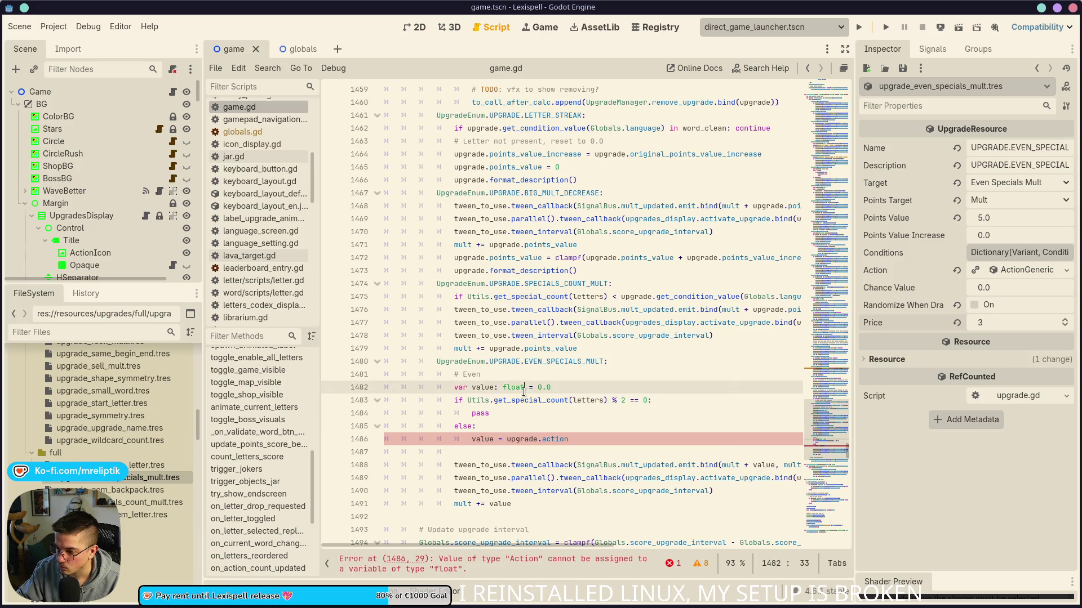
{"action": "left_click", "coordinate": [469, 401]}
{"action": "scroll", "coordinate": [507, 411], "scroll_direction": "down", "scroll_amount": 1}
{"action": "double_click", "coordinate": [527, 361]}
{"action": "left_click_drag", "start_coordinate": [608, 361], "coordinate": [466, 365]}
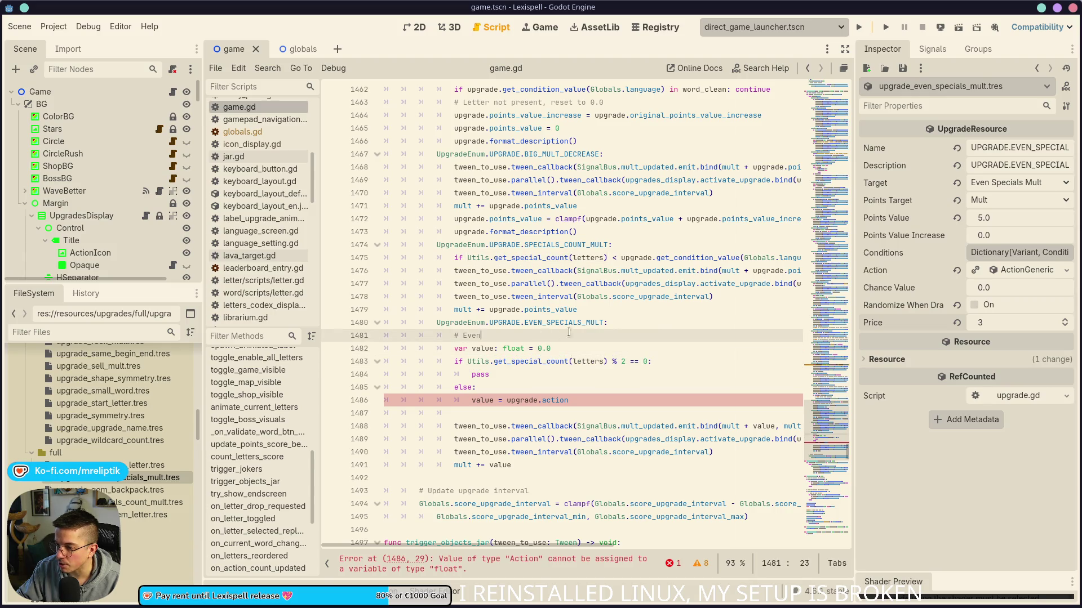
- Add 'var count: int = Utils.get_special_count(letters)' and 'if count == 0: continue' under the case
{"action": "left_click", "coordinate": [646, 329]}
{"action": "key", "text": "Return"}
{"action": "type", "text": "var count: int = Utils.get_special_count(letters"}
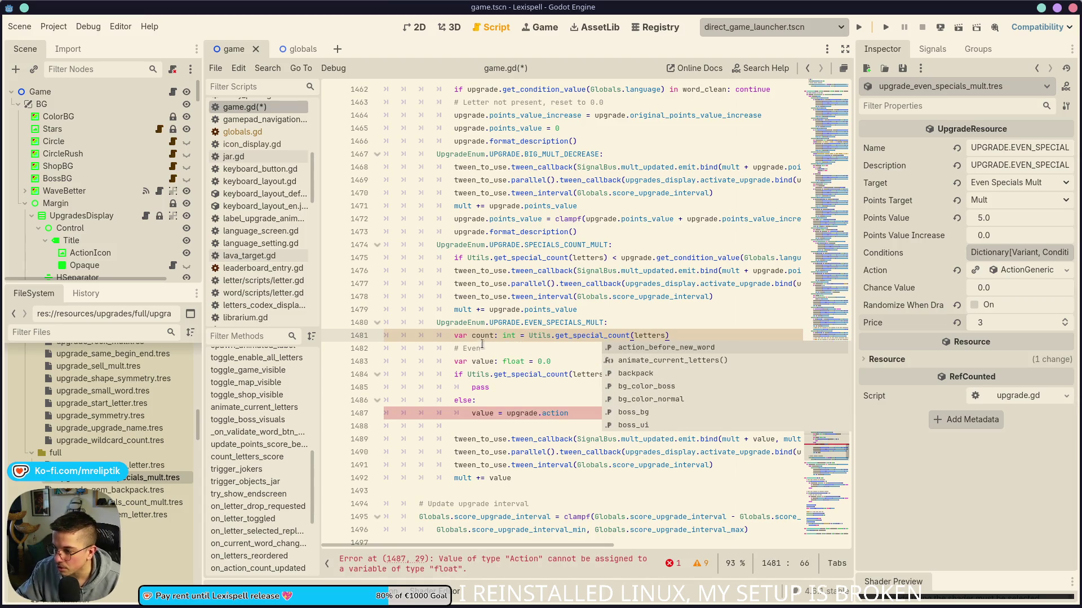
{"action": "key", "text": "ctrl+v"}
{"action": "key", "text": "Return"}
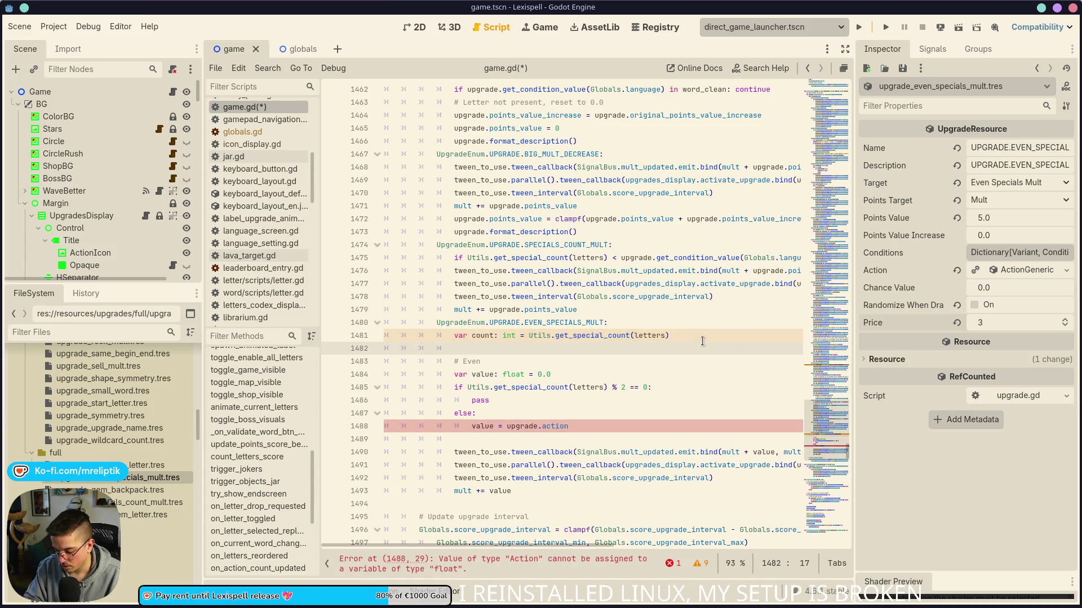
{"action": "type", "text": "if count == 0: continu"}
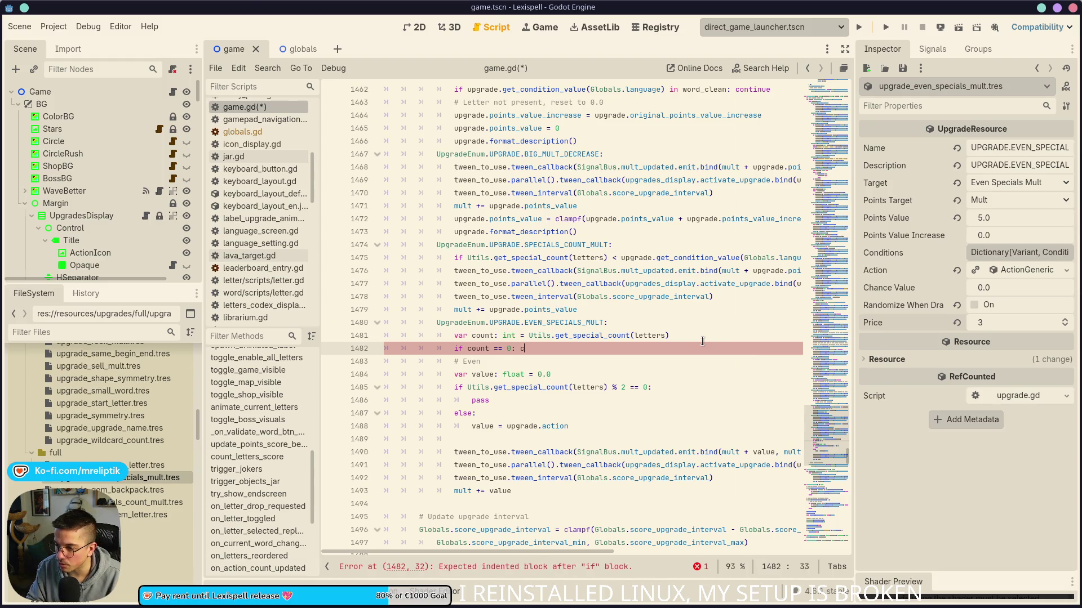
{"action": "key", "text": "Return"}
{"action": "key", "text": "ctrl+s"}
- Replace the special-count call in the parity check with count and save
{"action": "left_click", "coordinate": [546, 387]}
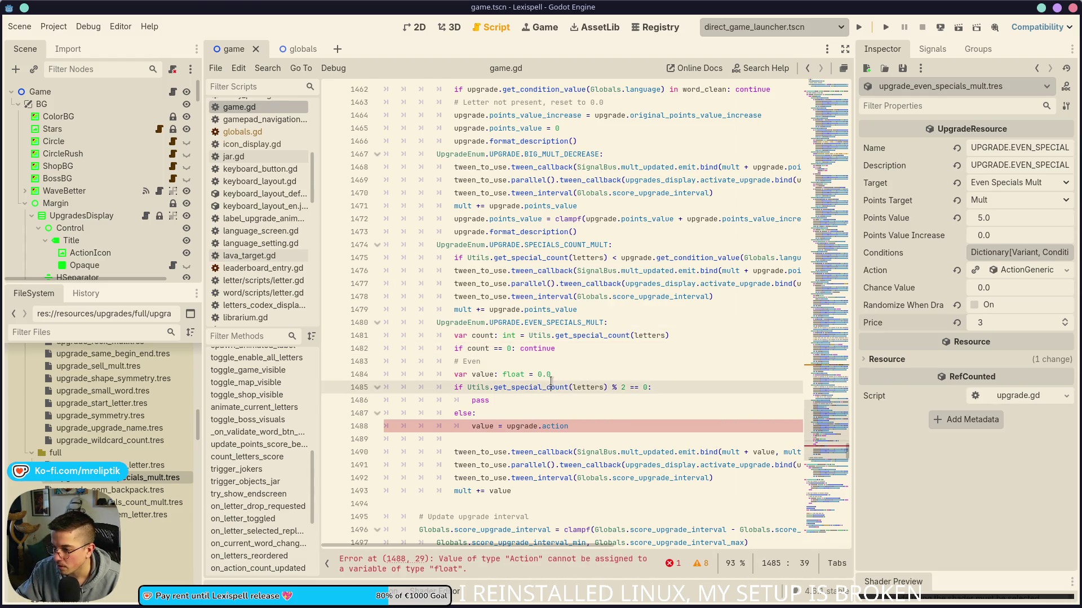
{"action": "left_click", "coordinate": [488, 335]}
{"action": "left_click_drag", "start_coordinate": [468, 387], "coordinate": [605, 387]}
{"action": "type", "text": "count"}
{"action": "key", "text": "ctrl+s"}
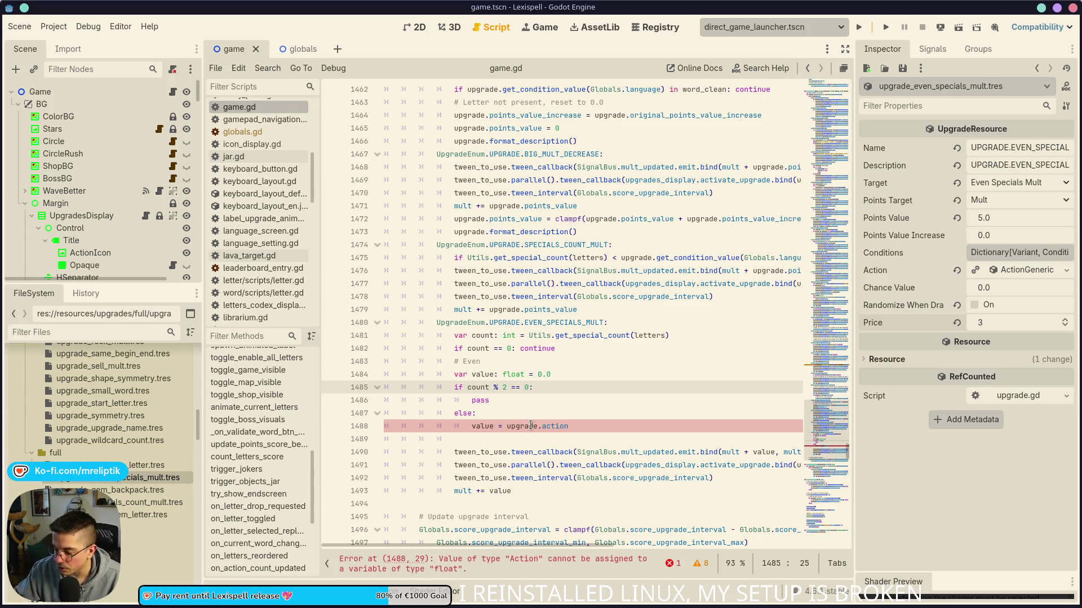
- Set value to upgrade.points_value when even, upgrade.action.amount otherwise, save, and run the game
{"action": "left_click", "coordinate": [568, 427]}
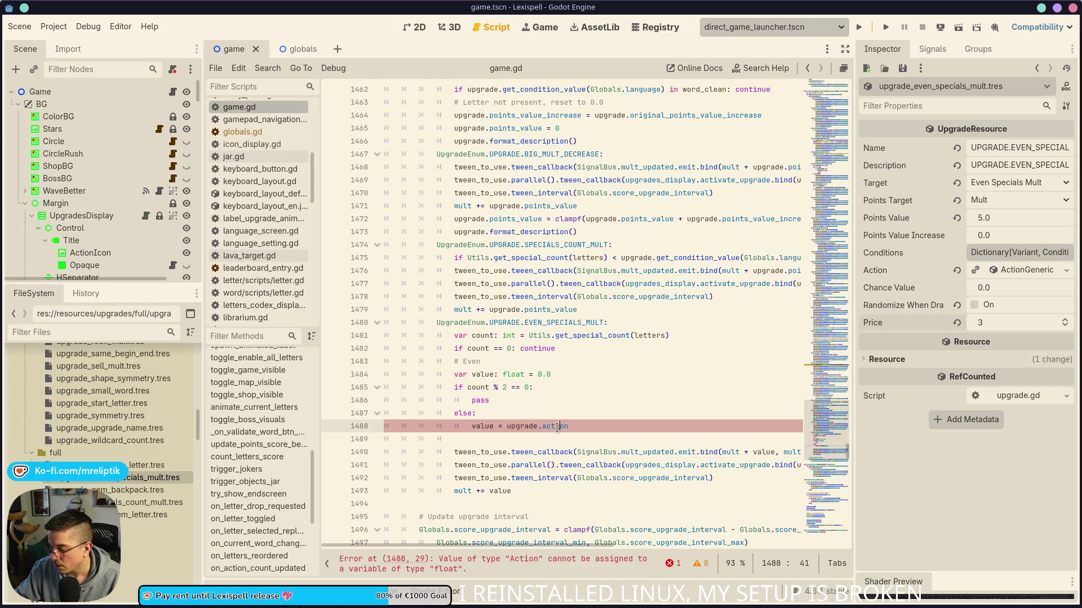
{"action": "left_click", "coordinate": [1020, 253]}
{"action": "left_click", "coordinate": [1018, 252]}
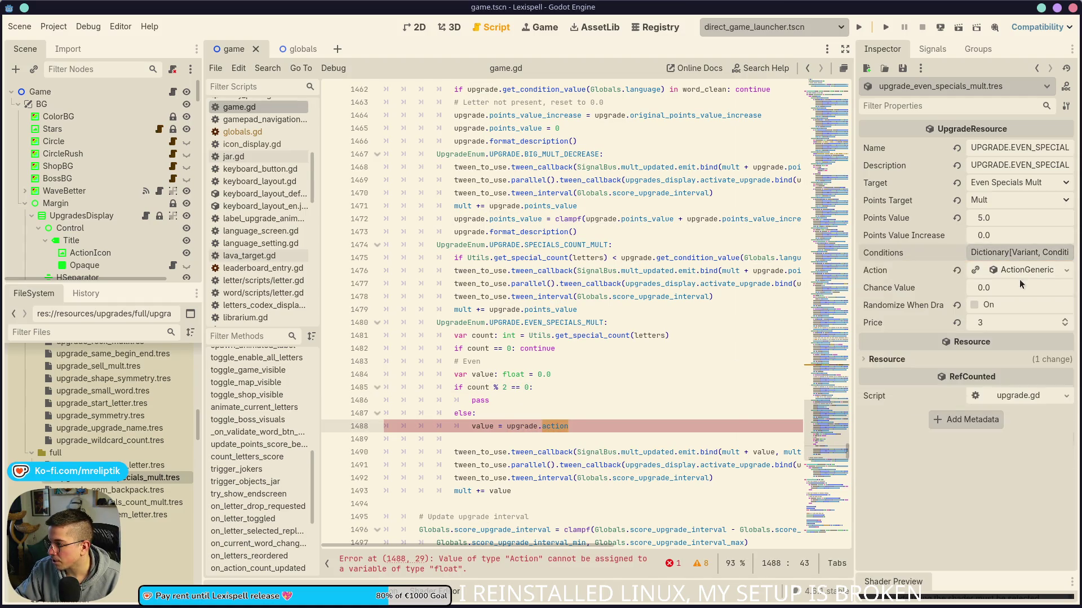
{"action": "left_click", "coordinate": [1017, 271]}
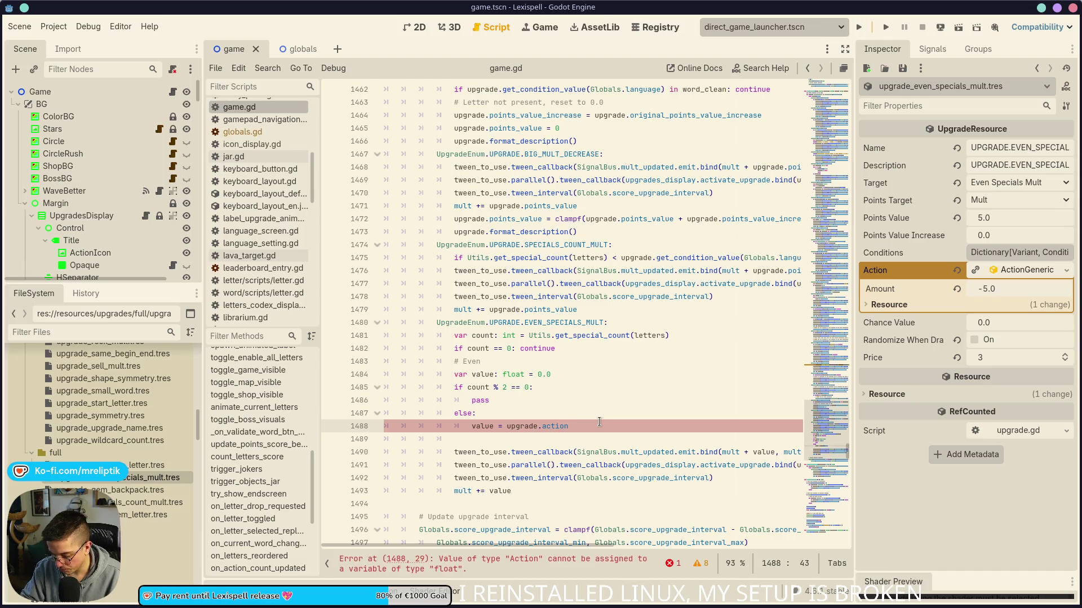
{"action": "type", "text": ".amount"}
{"action": "key", "text": "Up"}
{"action": "key", "text": "Up"}
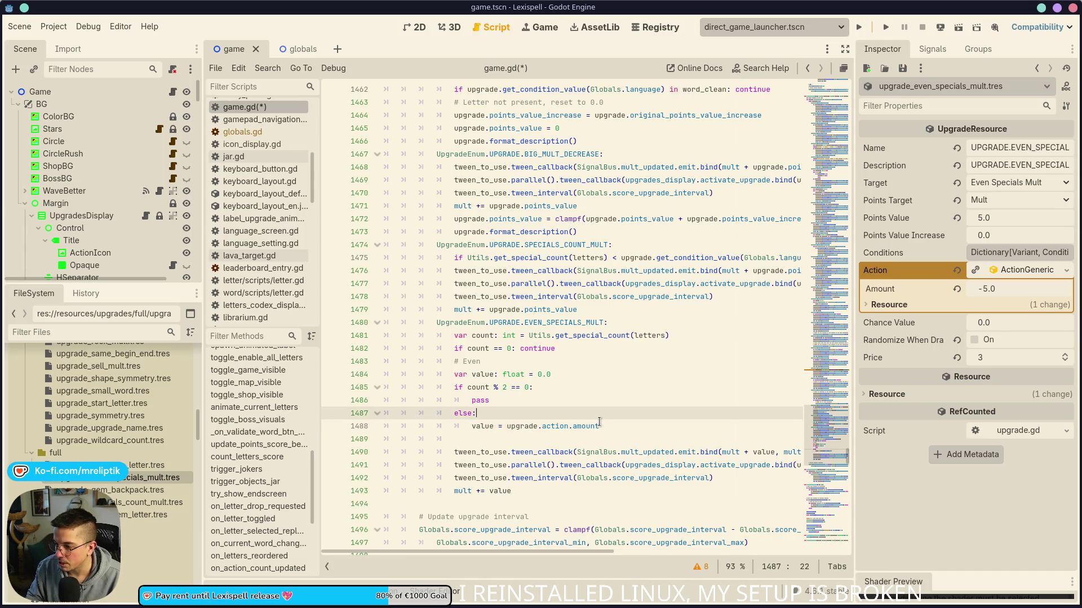
{"action": "key", "text": "ctrl+BackSpace"}
{"action": "type", "text": "value = upgrade.get"}
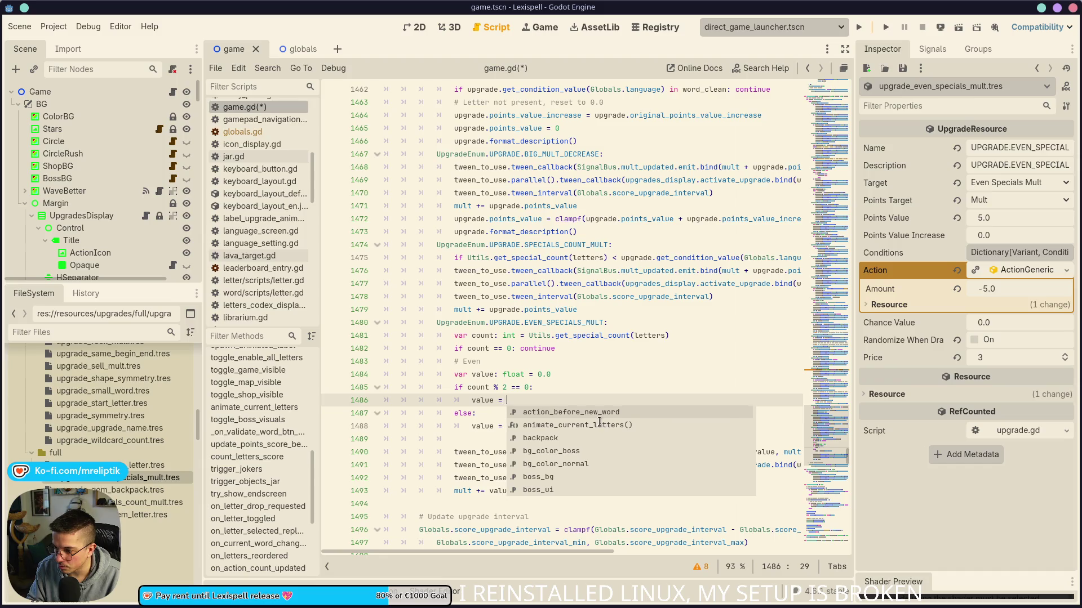
{"action": "type", "text": "_"}
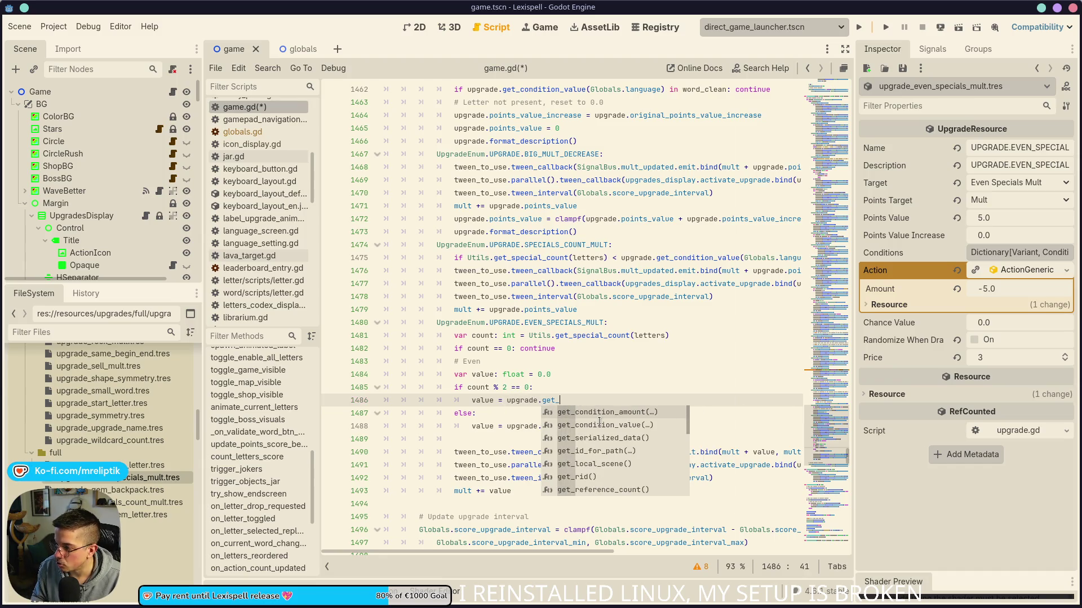
{"action": "key", "text": "ctrl+BackSpace"}
{"action": "type", "text": "poin"}
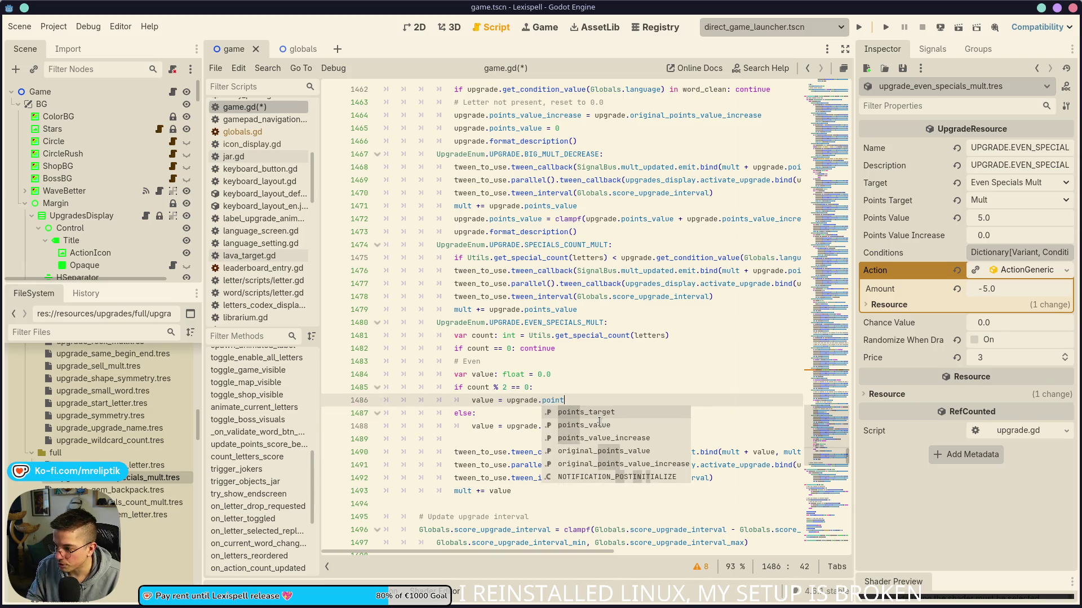
{"action": "double_click", "coordinate": [599, 425]}
{"action": "key", "text": "ctrl+s"}
{"action": "left_click", "coordinate": [623, 374]}
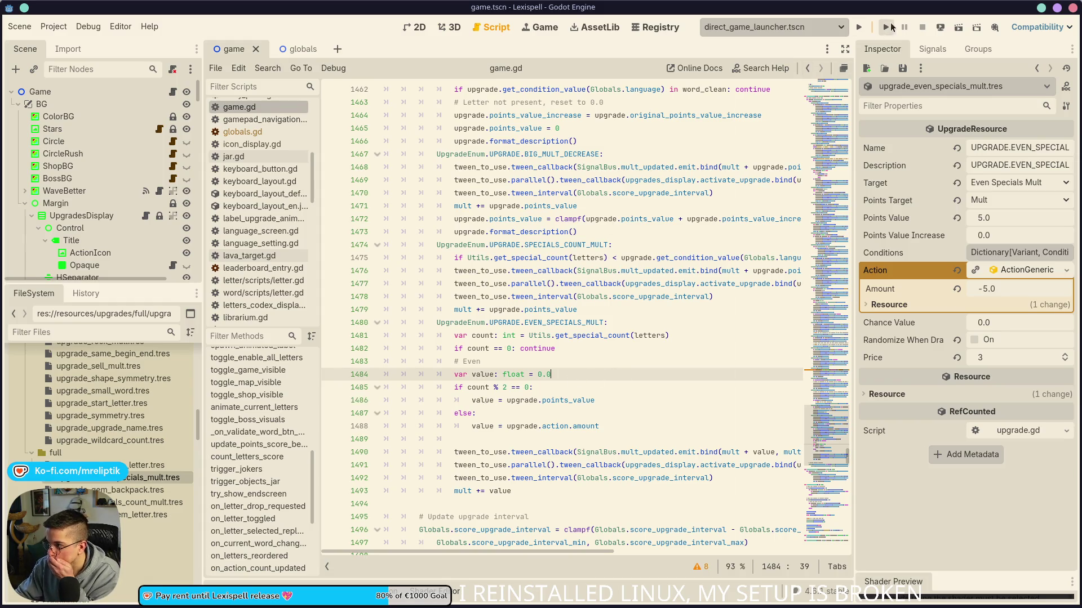
{"action": "left_click", "coordinate": [859, 27]}
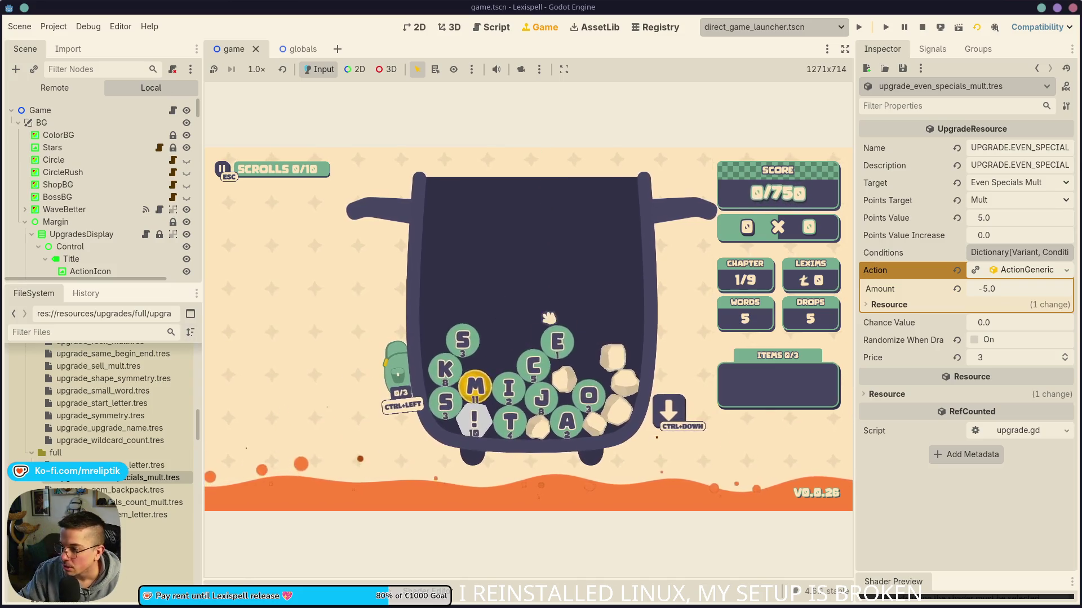
- Equip SPECIAL BALANCE and SPECIALIST from the F1 debug upgrade picker, then return to the board
{"action": "key", "text": "F1"}
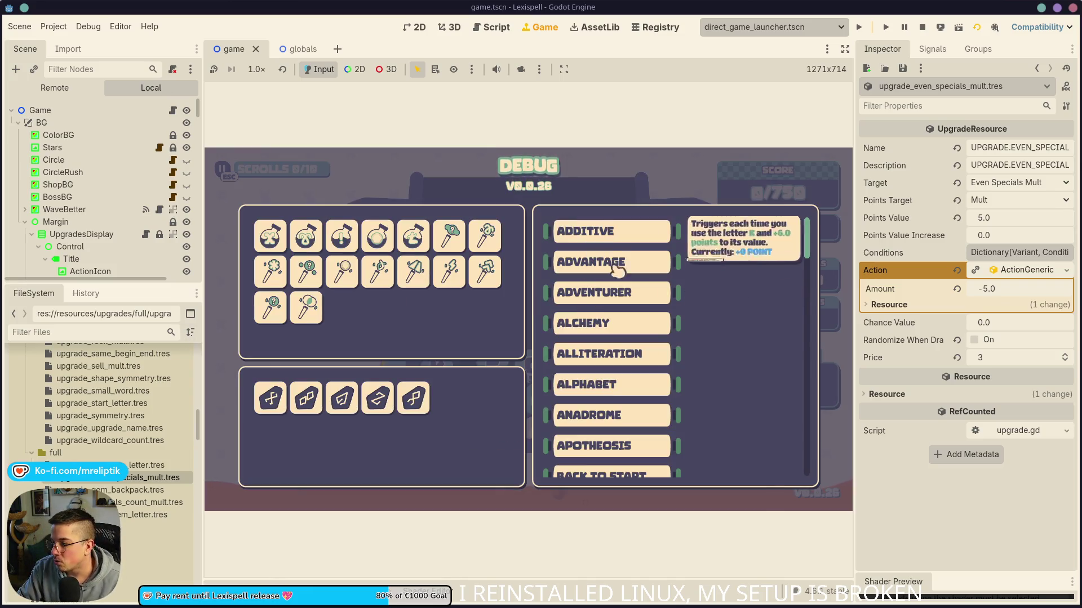
{"action": "scroll", "coordinate": [687, 360], "scroll_direction": "down", "scroll_amount": 15}
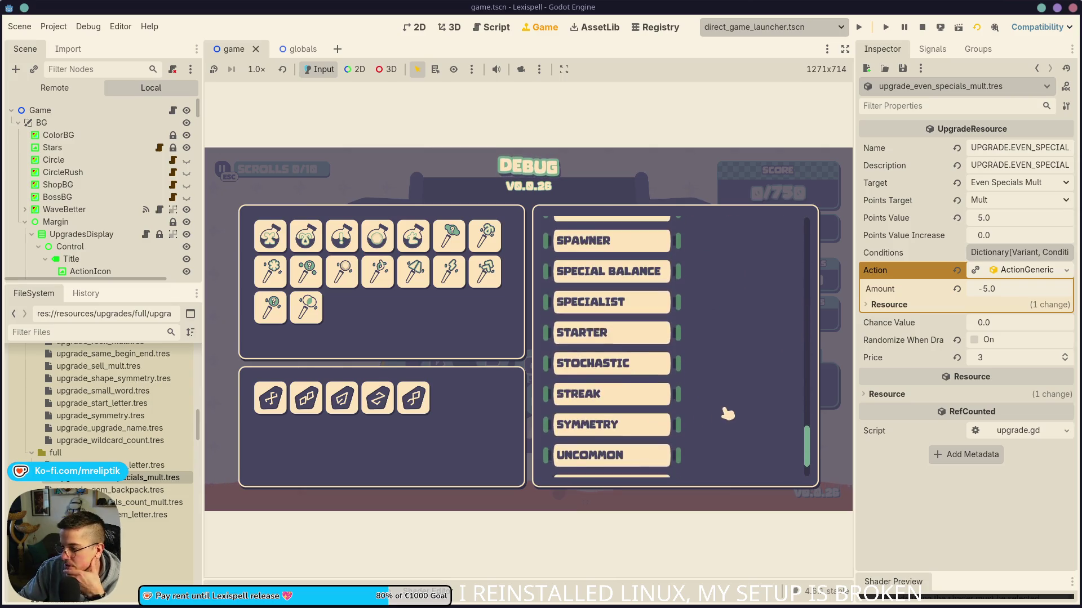
{"action": "mouse_move", "coordinate": [604, 302]}
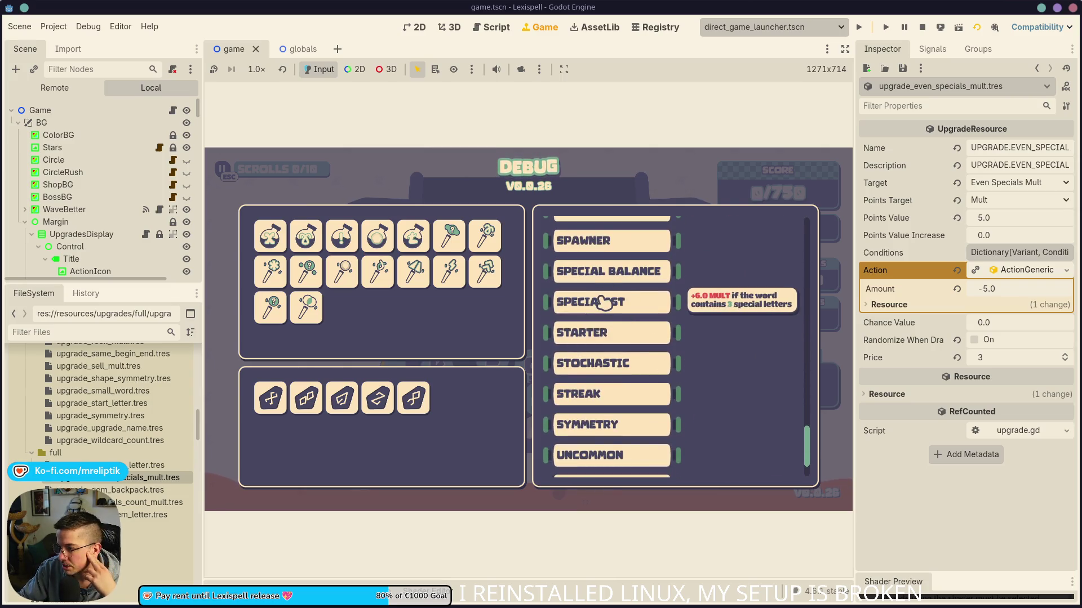
{"action": "mouse_move", "coordinate": [617, 276]}
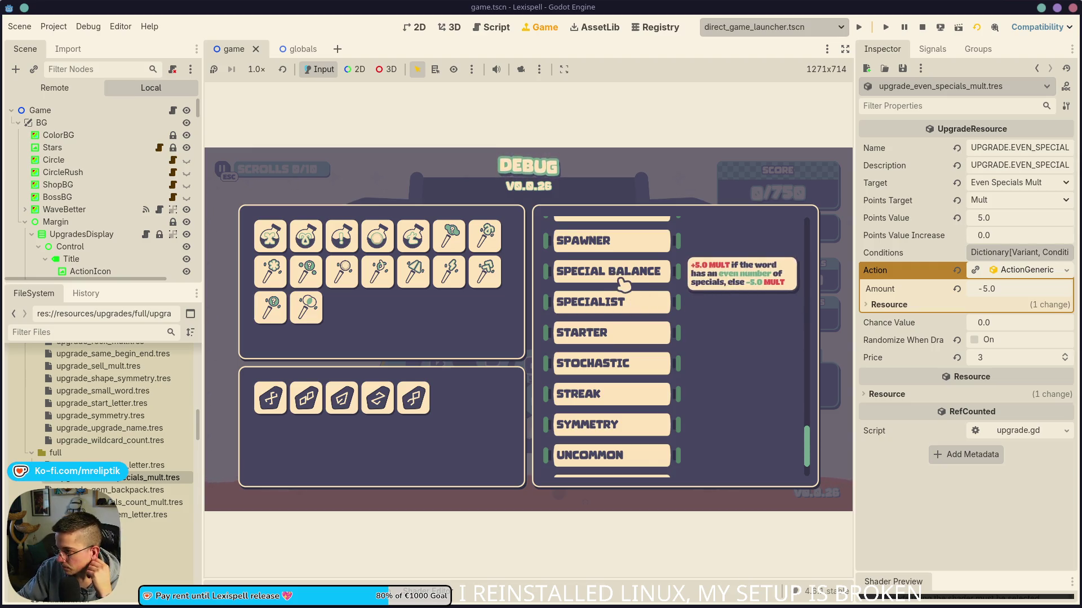
{"action": "left_click", "coordinate": [623, 282]}
{"action": "scroll", "coordinate": [606, 248], "scroll_direction": "up", "scroll_amount": 1}
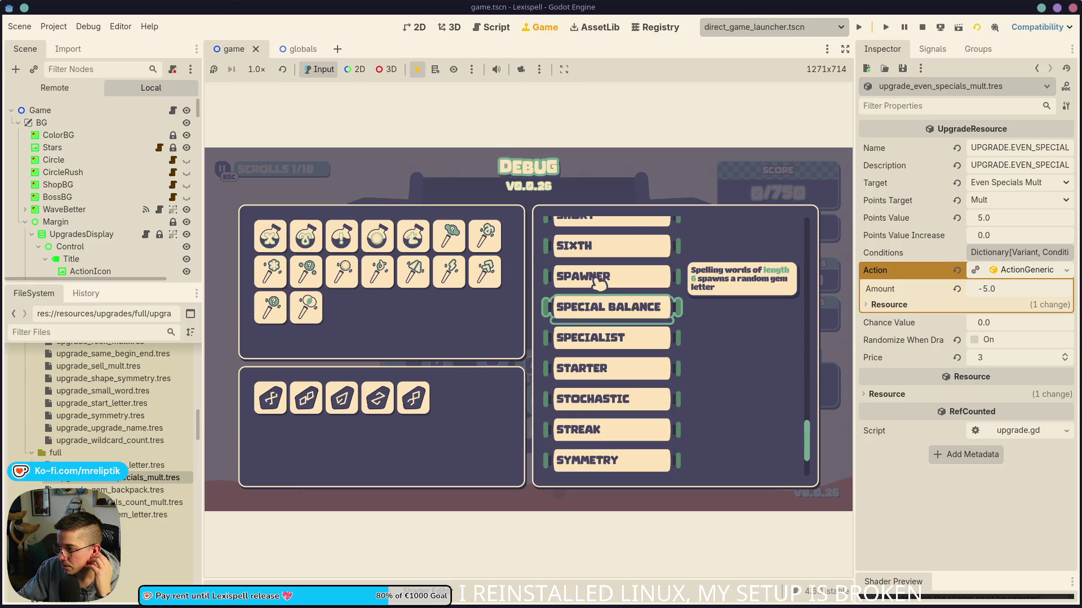
{"action": "scroll", "coordinate": [600, 260], "scroll_direction": "up", "scroll_amount": 4}
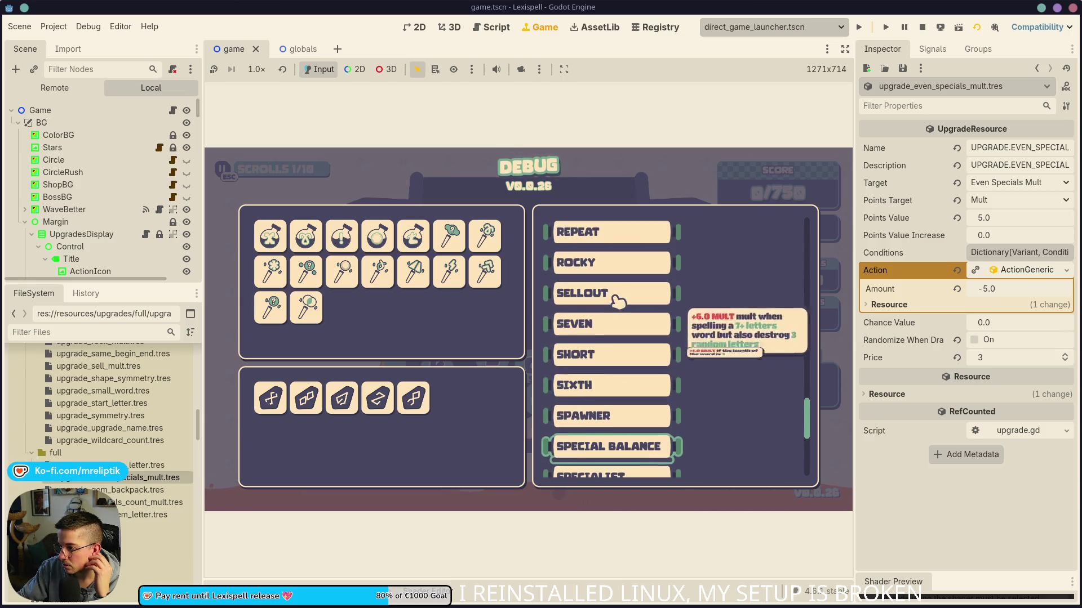
{"action": "scroll", "coordinate": [609, 295], "scroll_direction": "down", "scroll_amount": 4}
{"action": "left_click", "coordinate": [652, 355]}
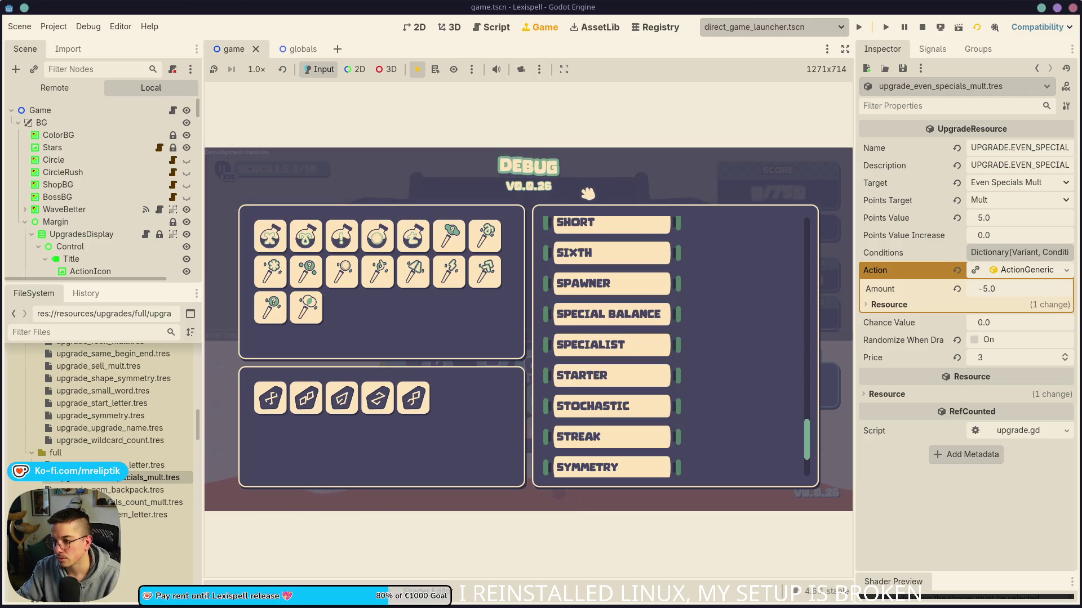
{"action": "key", "text": "Escape"}
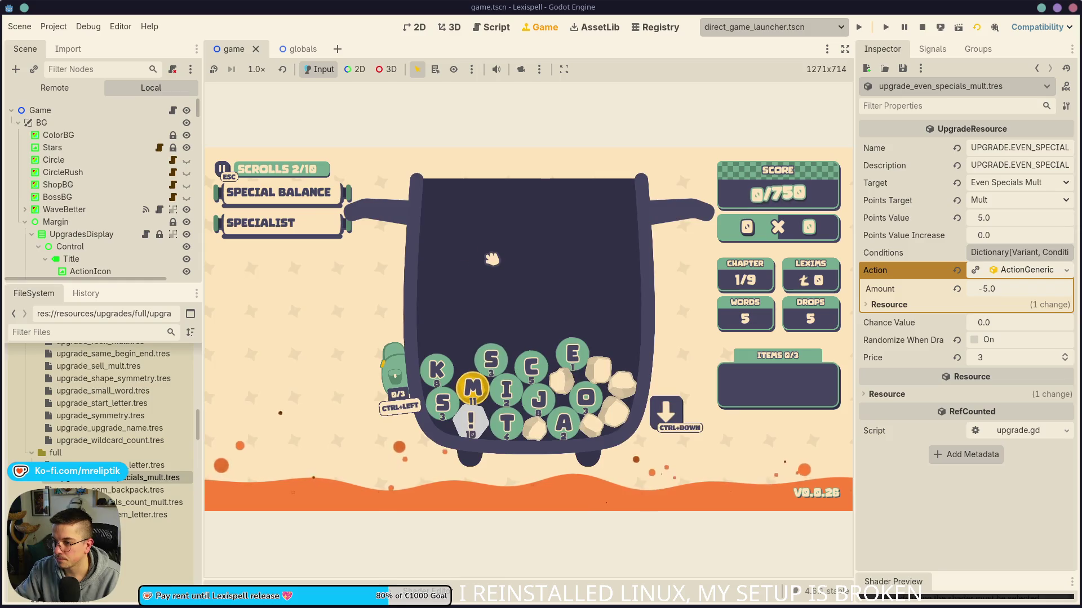
- Build the word !SECT and check the SPECIAL BALANCE upgrade description
{"action": "mouse_move", "coordinate": [302, 233]}
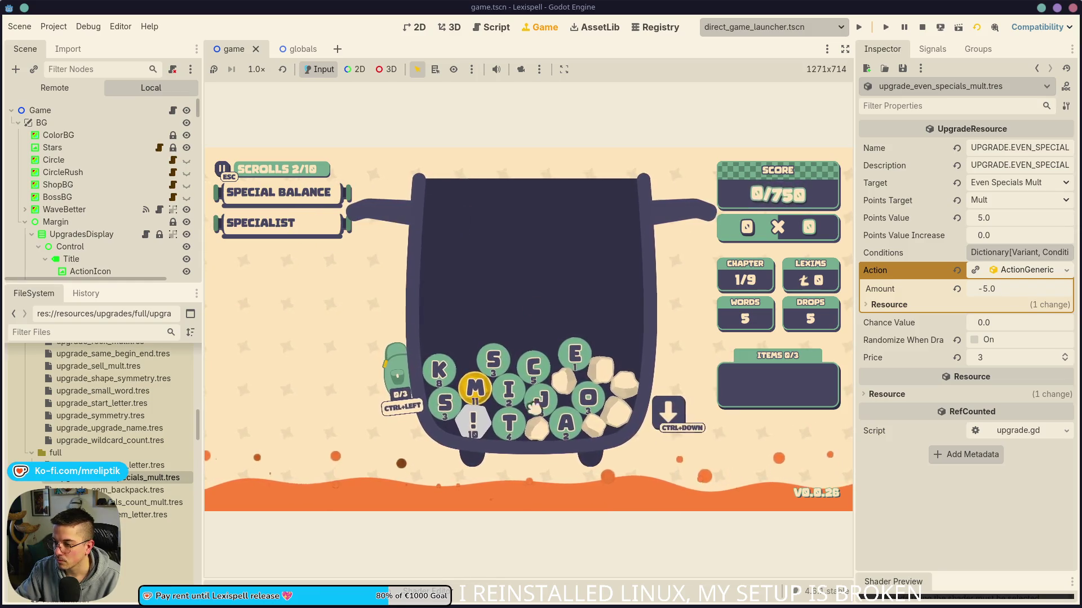
{"action": "left_click", "coordinate": [482, 431]}
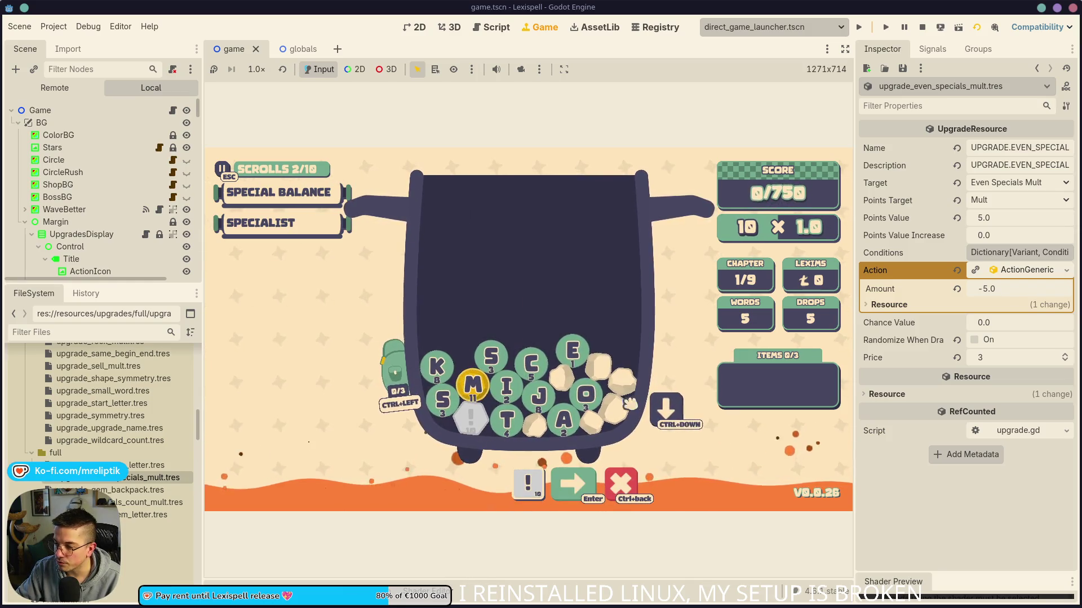
{"action": "left_click", "coordinate": [490, 356]}
{"action": "left_click", "coordinate": [573, 350]}
{"action": "left_click", "coordinate": [530, 363]}
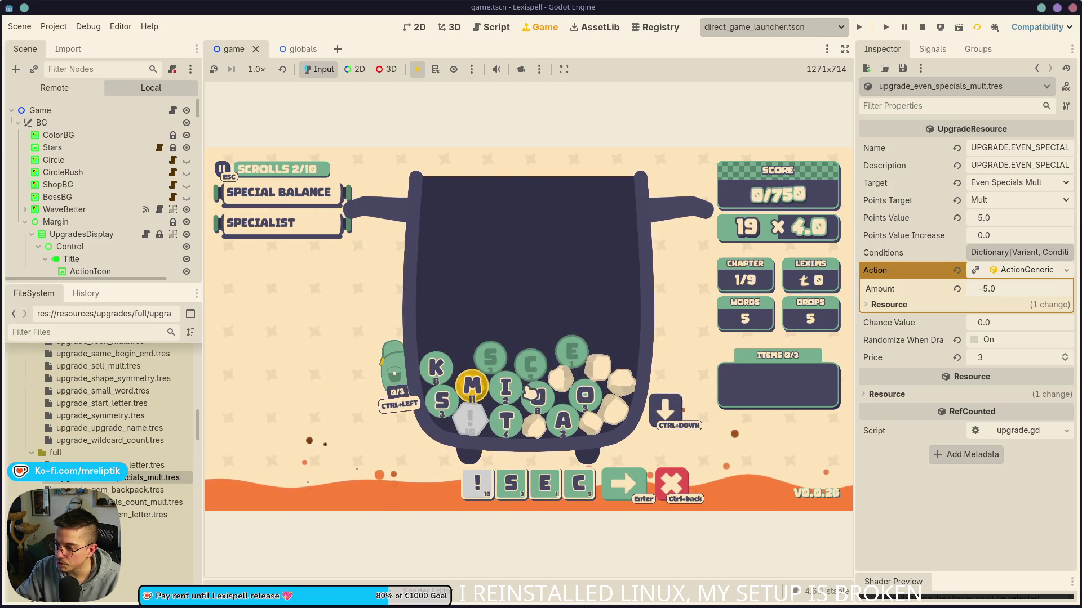
{"action": "left_click", "coordinate": [506, 387]}
{"action": "left_click", "coordinate": [505, 420]}
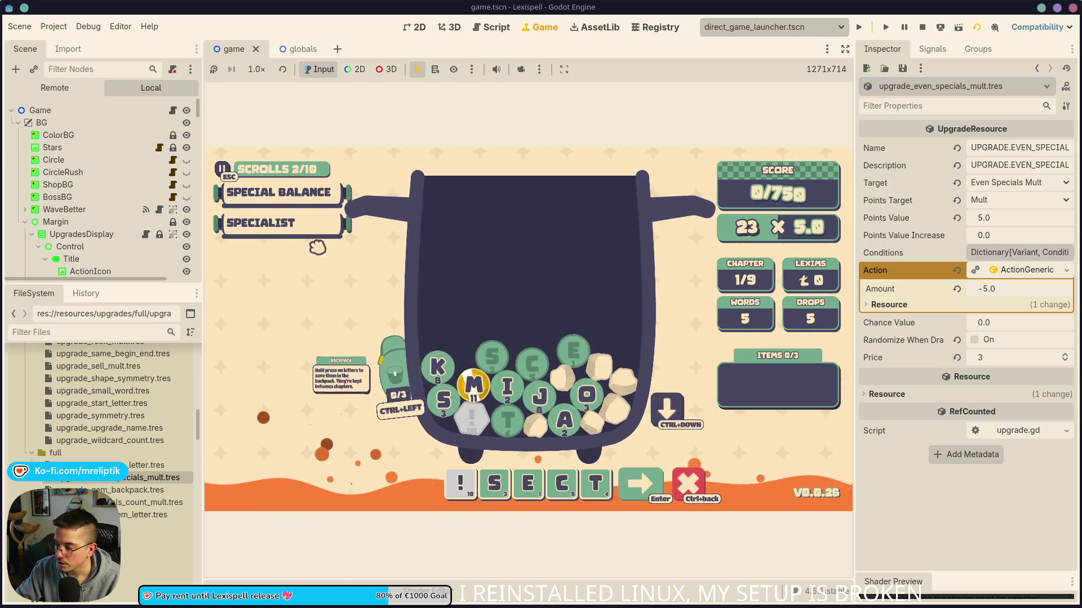
{"action": "mouse_move", "coordinate": [251, 238]}
{"action": "left_click", "coordinate": [257, 195]}
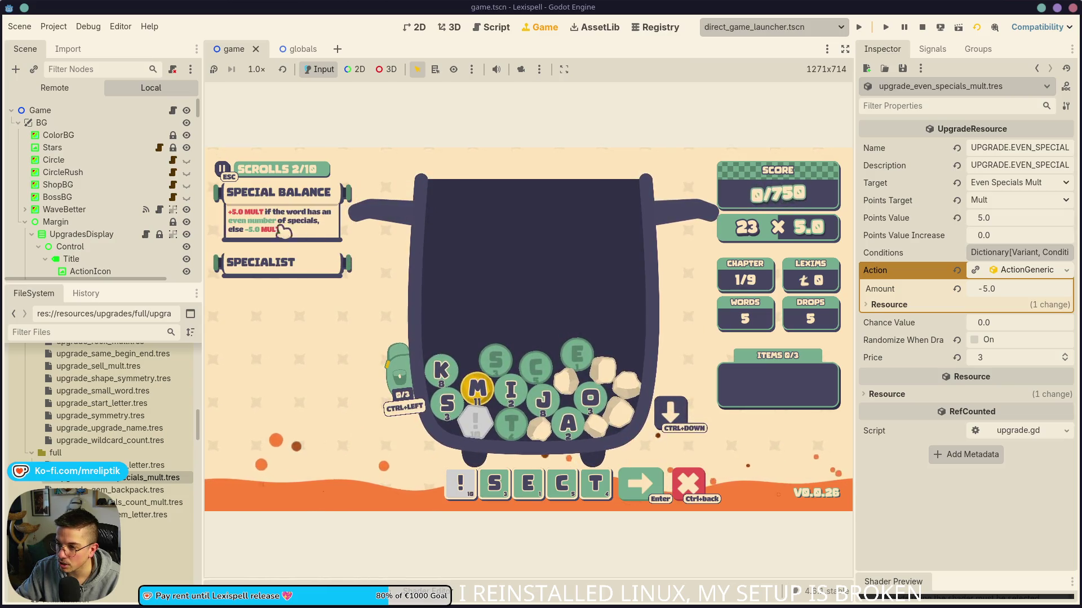
{"action": "left_click", "coordinate": [640, 483]}
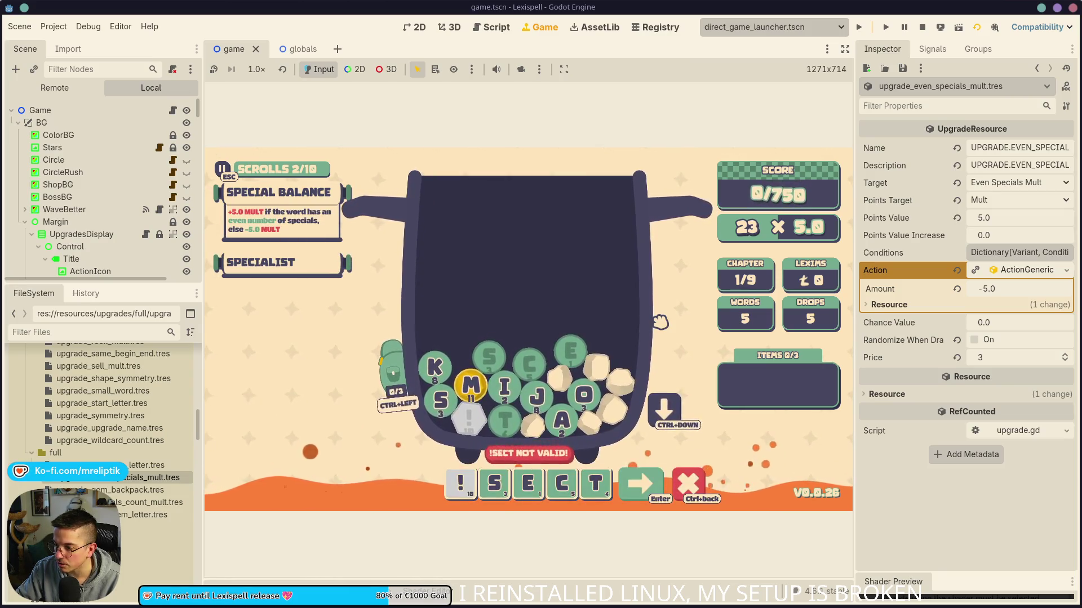
- Extend the word to SECTS! by adding S and moving ! to the end
{"action": "left_click", "coordinate": [443, 401]}
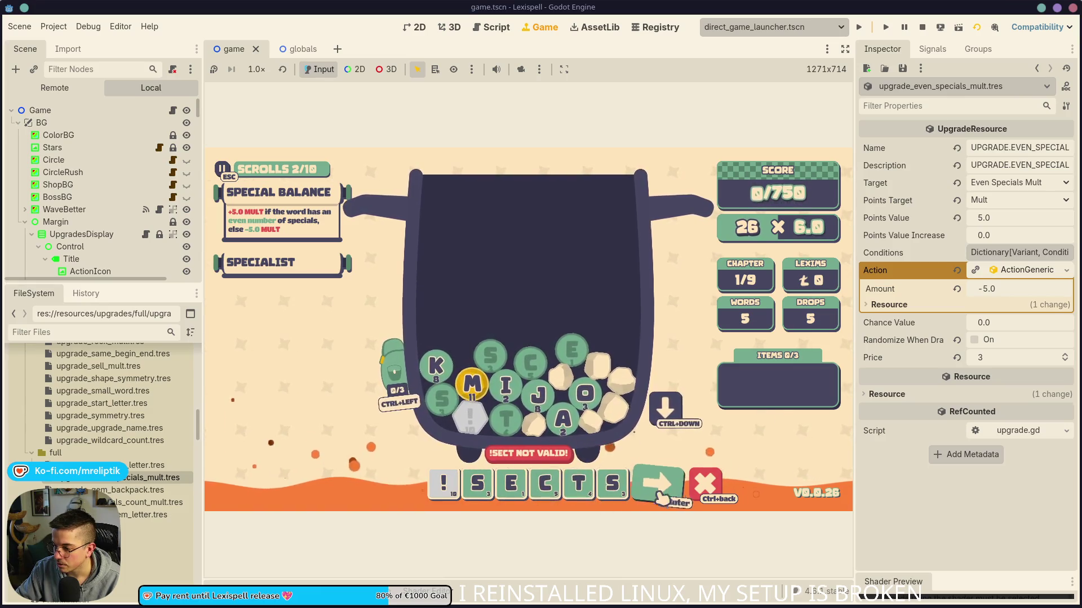
{"action": "mouse_move", "coordinate": [450, 489]}
{"action": "left_mouse_down"}
{"action": "mouse_move", "coordinate": [490, 445]}
{"action": "mouse_move", "coordinate": [611, 482]}
{"action": "left_mouse_up"}
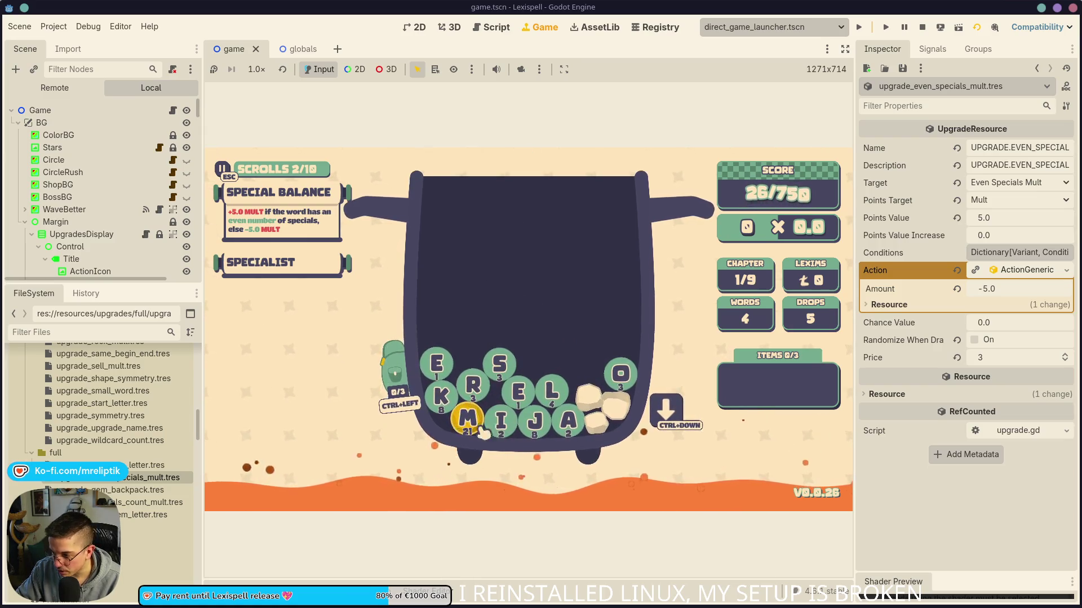
{"action": "left_click", "coordinate": [555, 304]}
- Spawn more letter balls with the console command 'letter #'
{"action": "key", "text": "grave"}
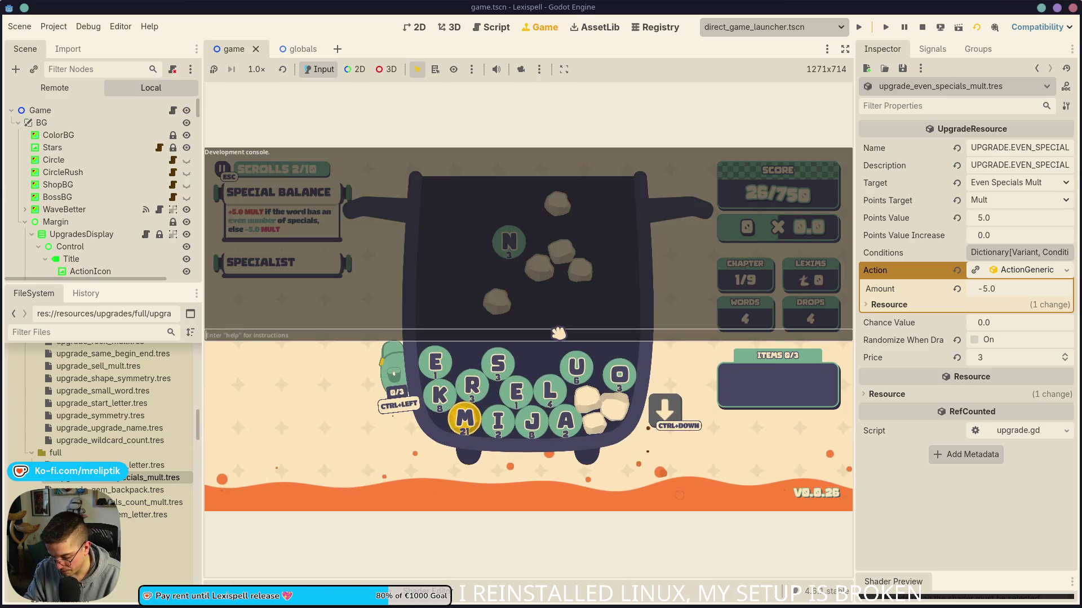
{"action": "type", "text": "letter #"}
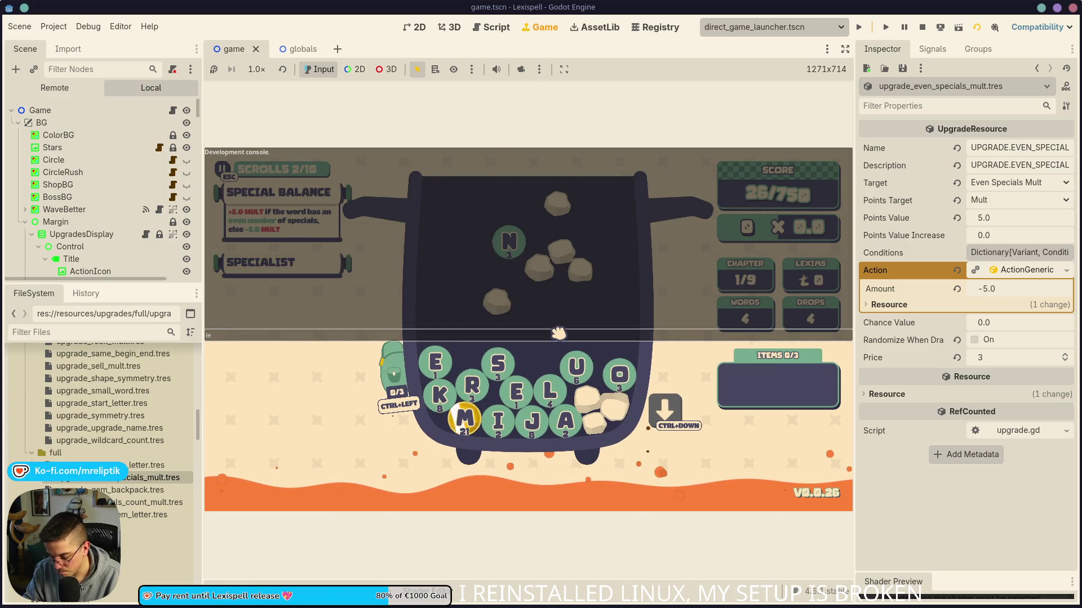
{"action": "key", "text": "Return"}
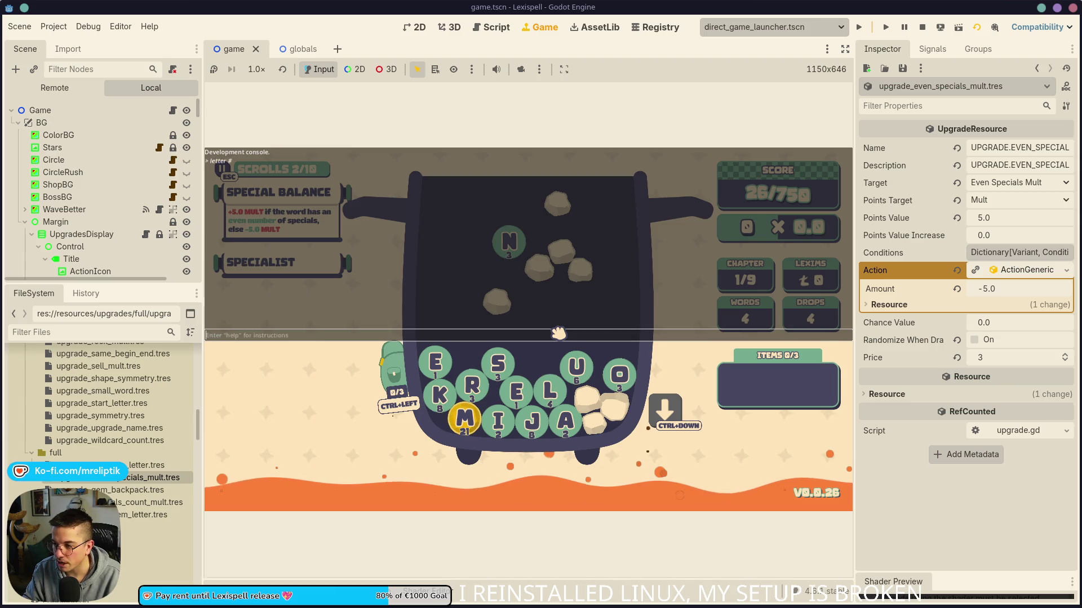
{"action": "key", "text": "grave"}
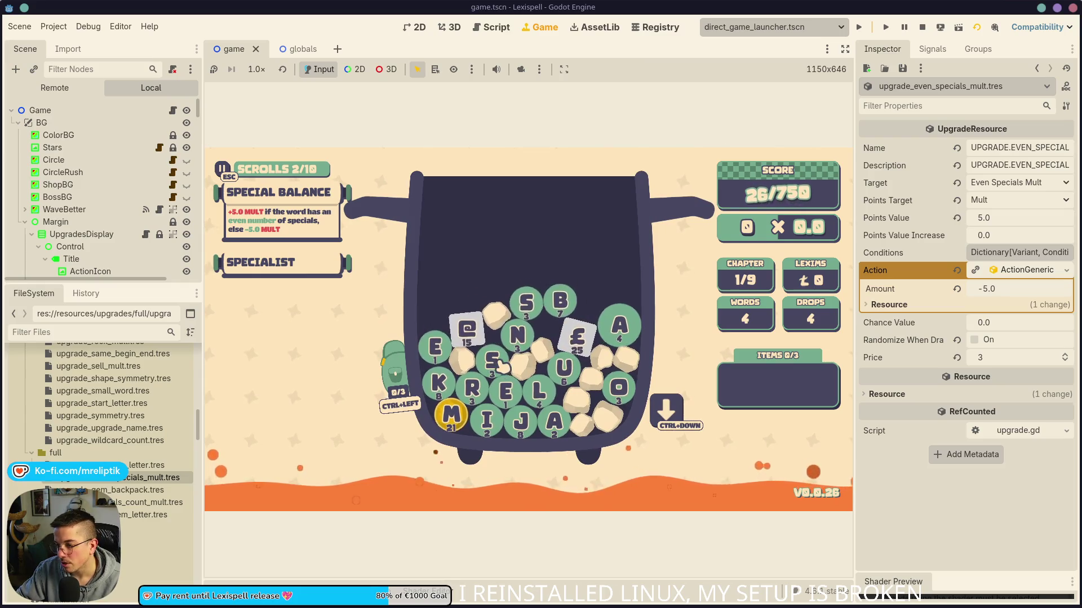
- Play R, the special tile and N, dropping the score to -16/750
{"action": "left_click", "coordinate": [466, 332]}
{"action": "key", "text": "ctrl+BackSpace"}
{"action": "left_click", "coordinate": [476, 385]}
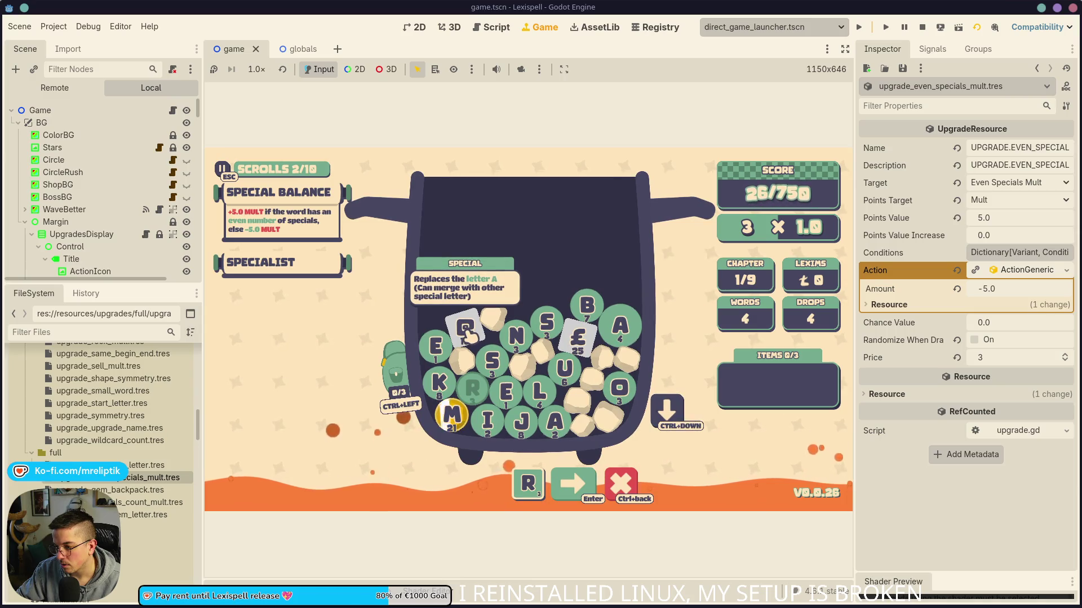
{"action": "left_click", "coordinate": [517, 337]}
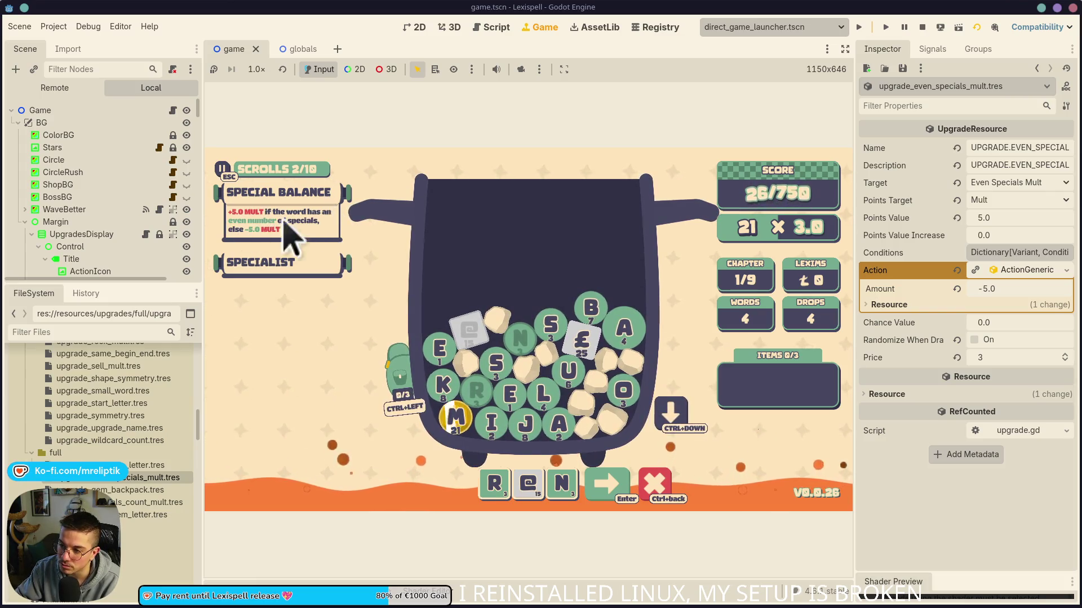
{"action": "left_click", "coordinate": [600, 482]}
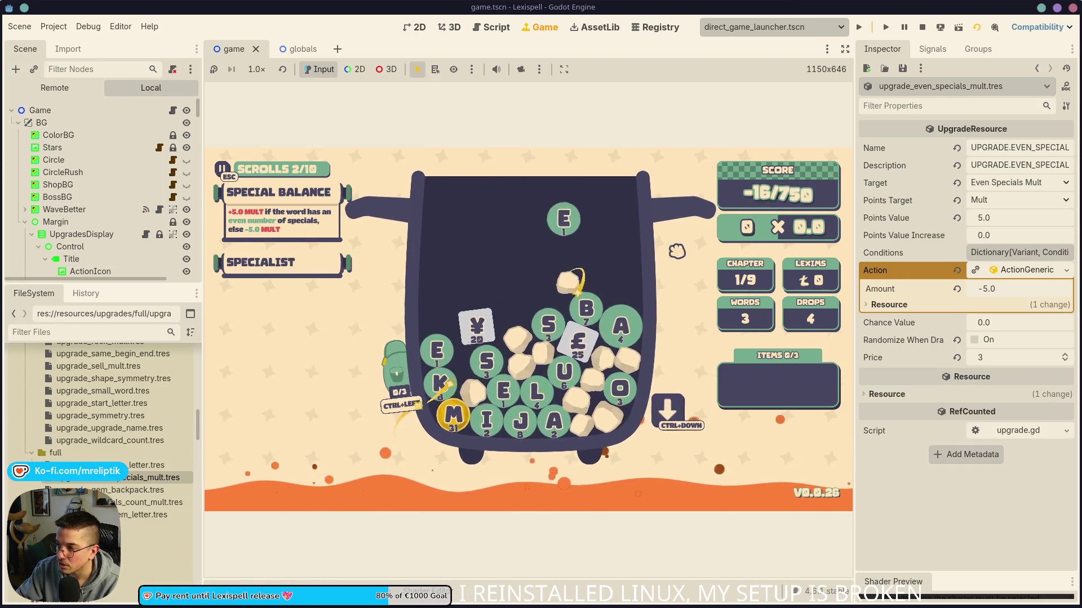
{"action": "left_click", "coordinate": [173, 110]}
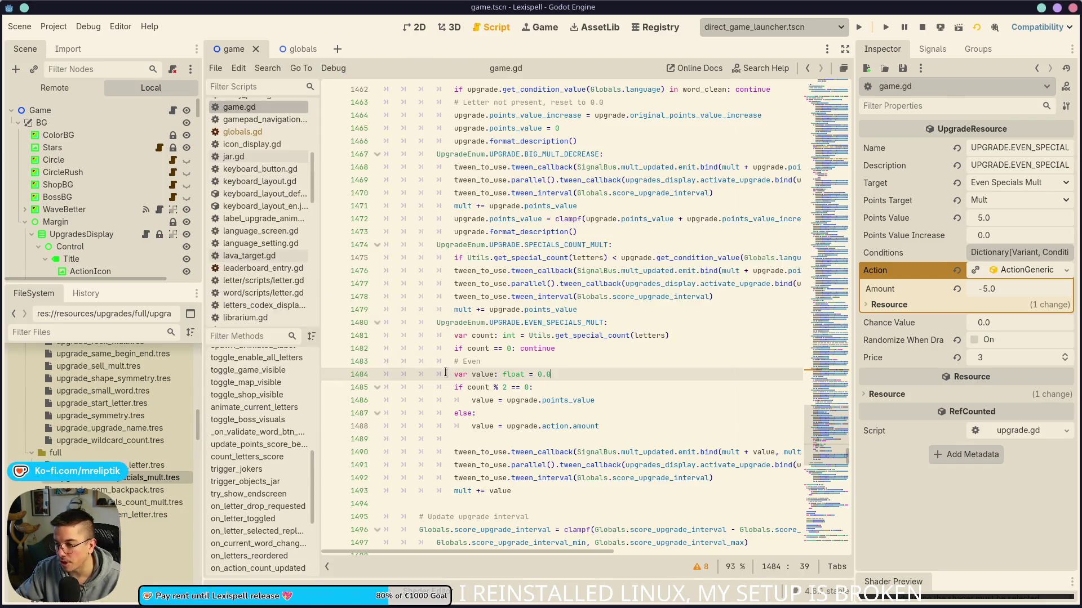
- Locate line 1488's 'mult += value' in game.gd and widen the script editor
{"action": "left_click", "coordinate": [563, 408]}
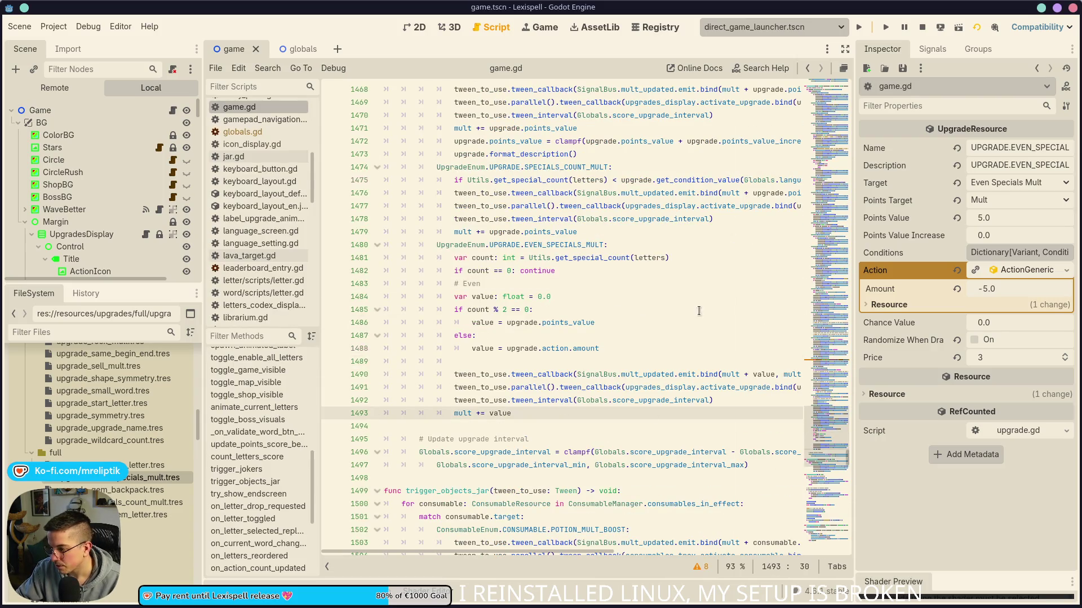
{"action": "left_click", "coordinate": [586, 348]}
{"action": "double_click", "coordinate": [482, 348]}
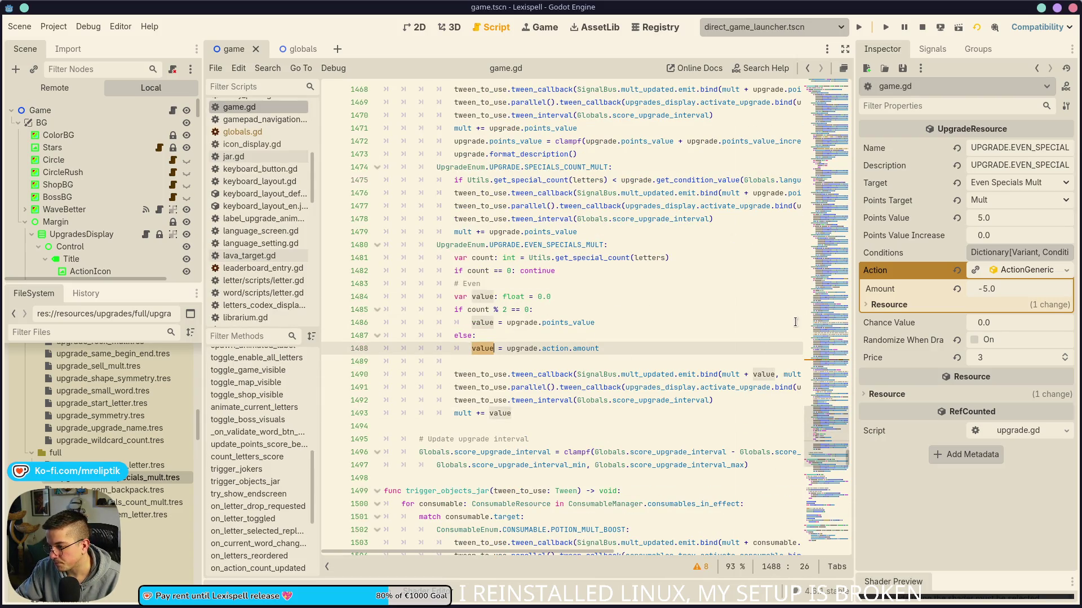
{"action": "left_click_drag", "start_coordinate": [854, 273], "coordinate": [928, 272]}
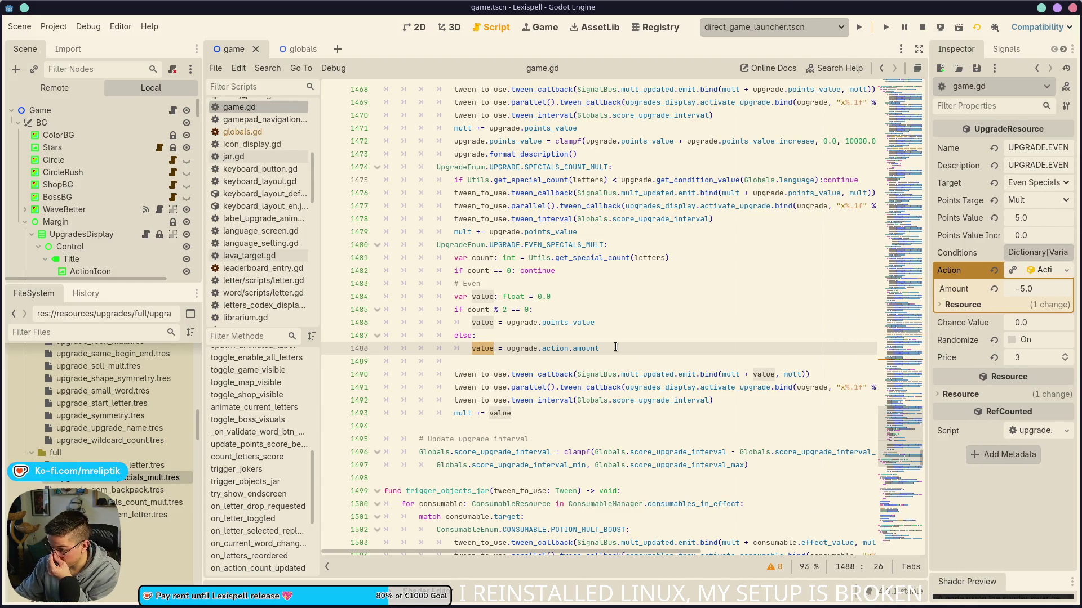
- Insert blank lines after line 1488, drafting then deleting a 'var new_mult' line
{"action": "left_click", "coordinate": [655, 346]}
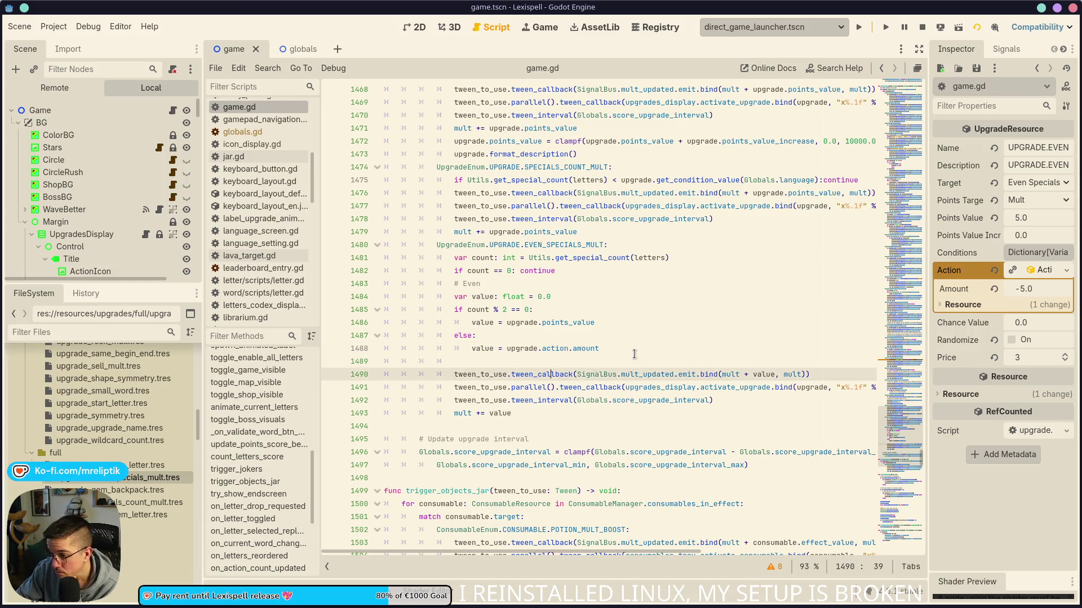
{"action": "key", "text": "Return"}
{"action": "key", "text": "Return"}
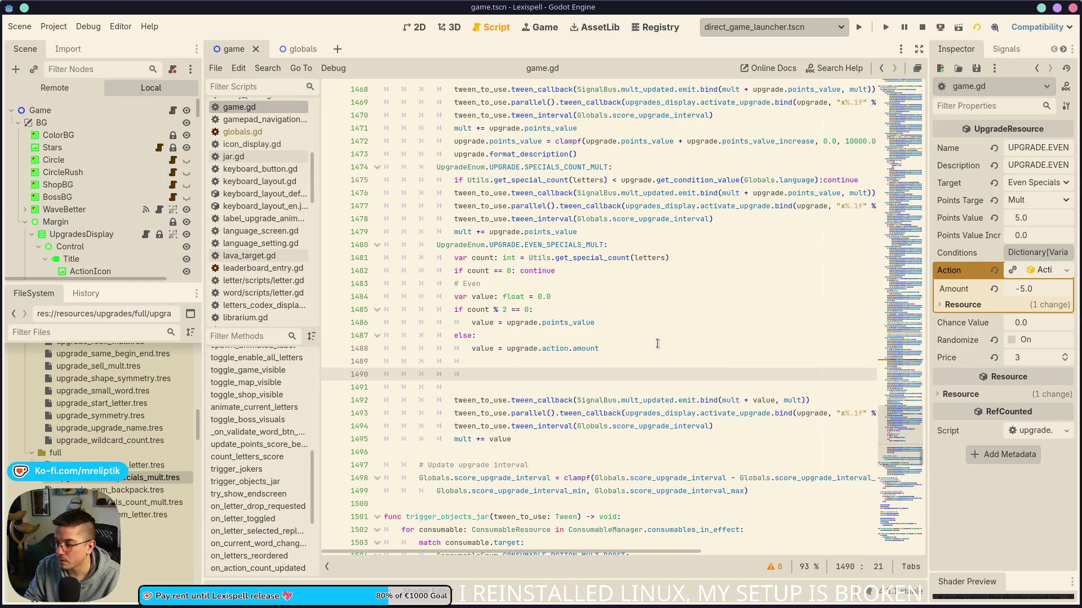
{"action": "type", "text": "var"}
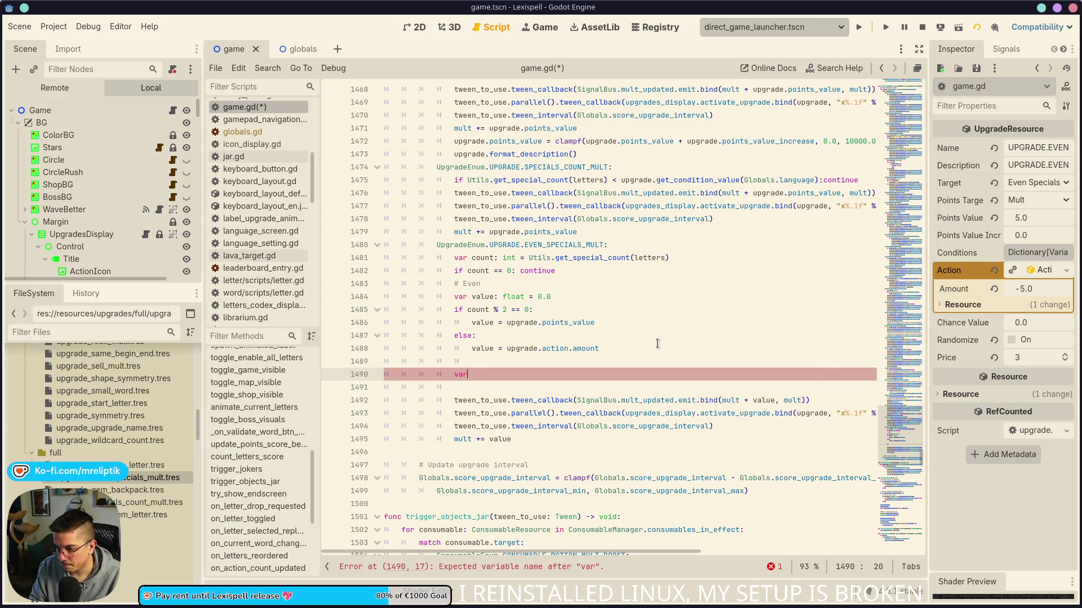
{"action": "type", "text": " new_mult"}
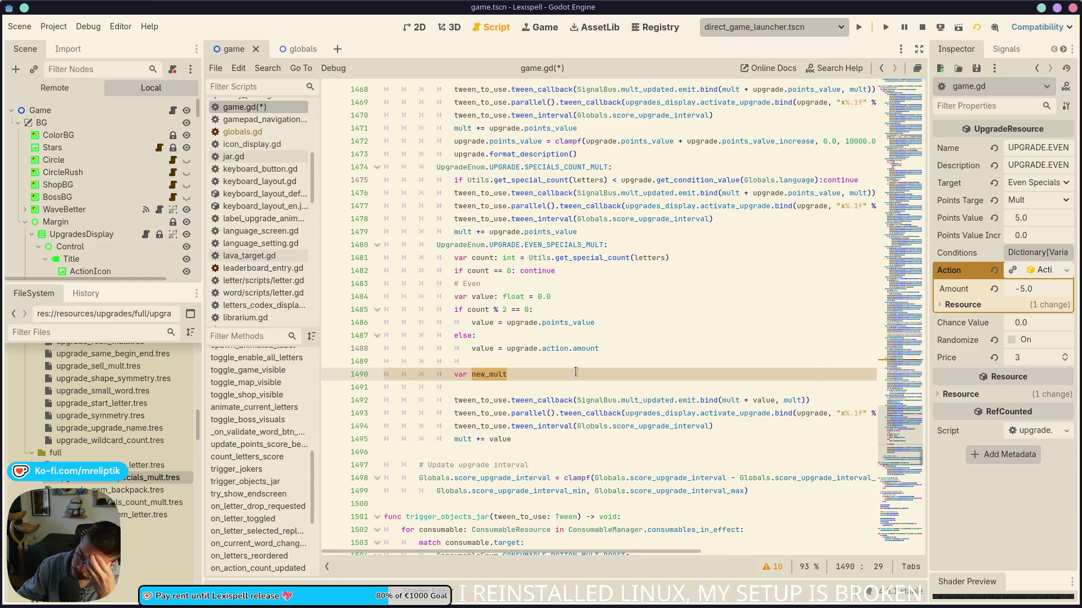
{"action": "mouse_move", "coordinate": [565, 592]}
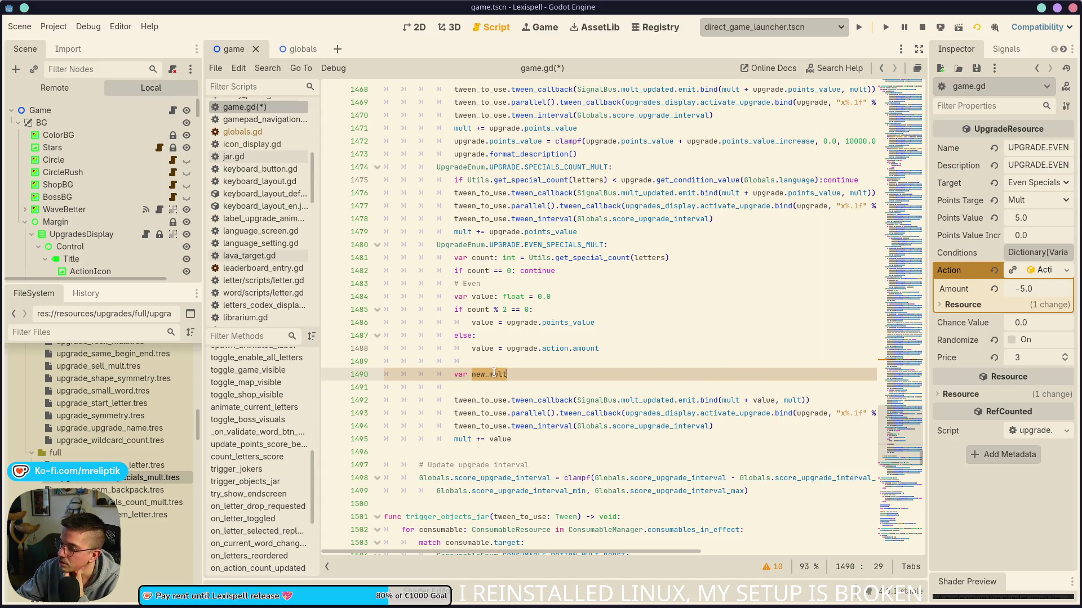
{"action": "left_click_drag", "start_coordinate": [520, 378], "coordinate": [455, 380]}
{"action": "left_click_drag", "start_coordinate": [529, 375], "coordinate": [436, 368]}
{"action": "key", "text": "BackSpace"}
{"action": "key", "text": "BackSpace"}
{"action": "key", "text": "BackSpace"}
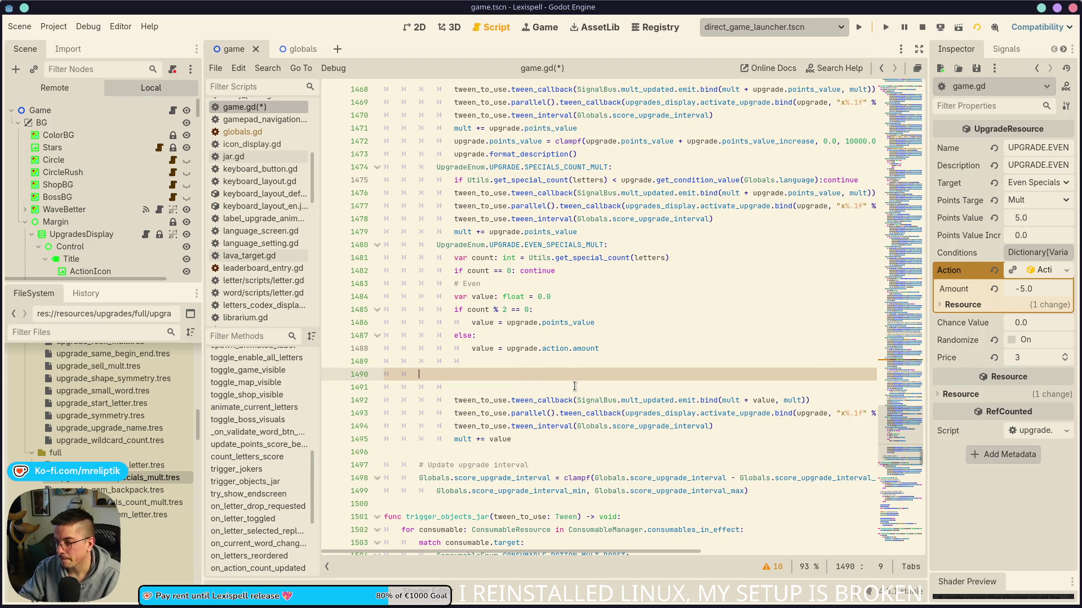
- Add the comment '# Clamp it to avoid going in the negative' under the else branch
{"action": "type", "text": "# Cla"}
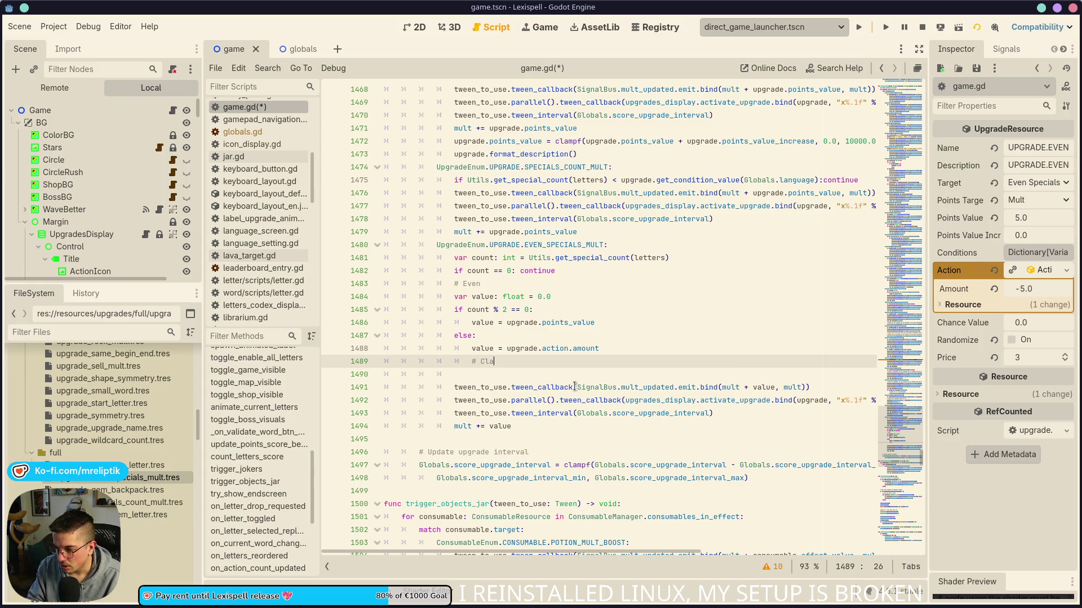
{"action": "key", "text": "BackSpace"}
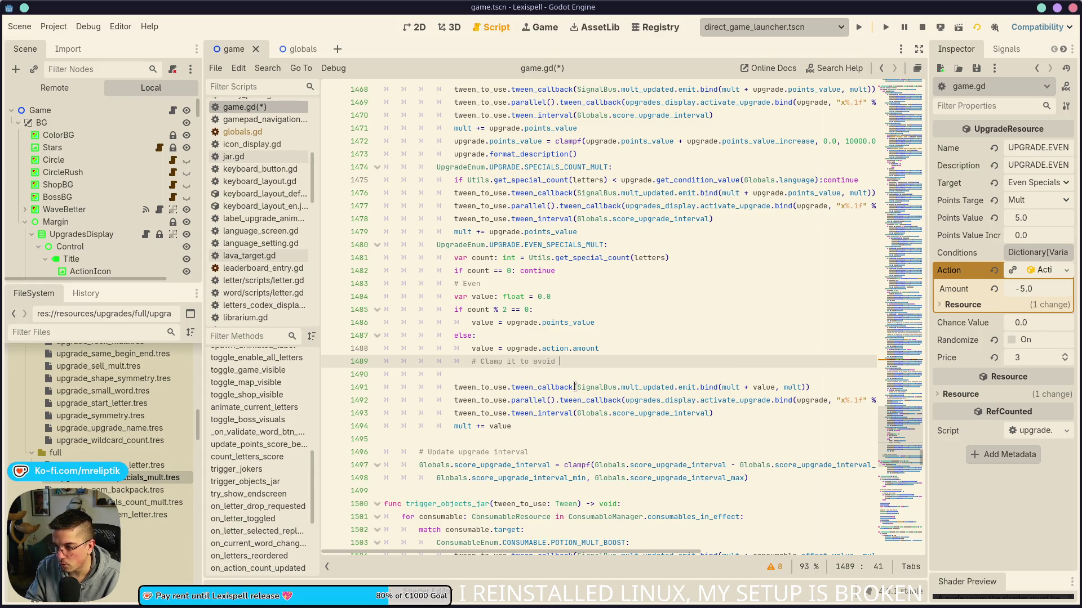
{"action": "type", "text": "negative"}
{"action": "key", "text": "BackSpace"}
{"action": "key", "text": "BackSpace"}
{"action": "key", "text": "BackSpace"}
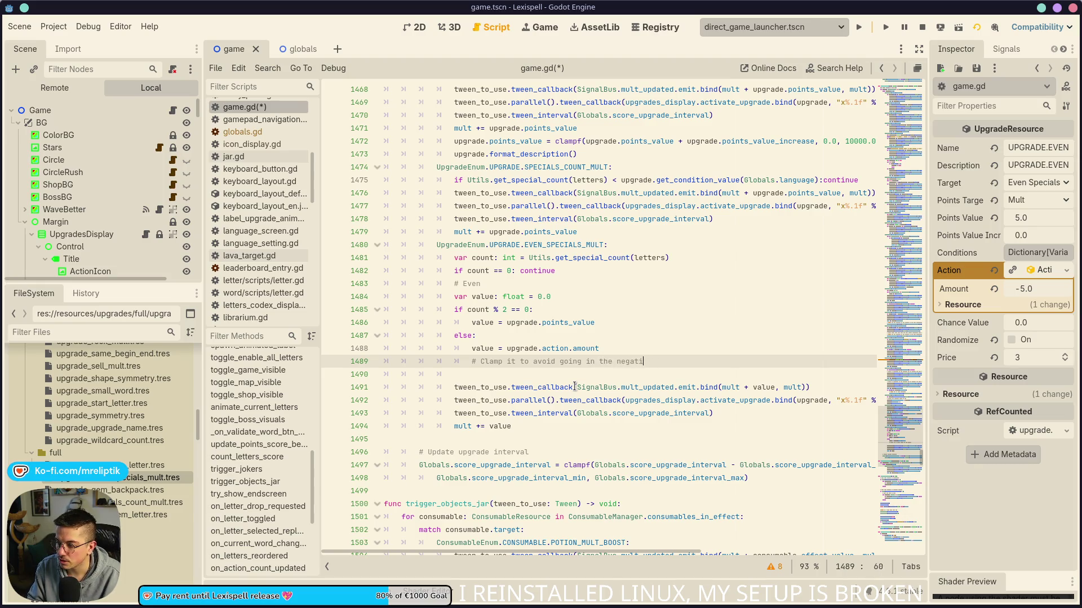
- Add 'value = clampf(value, mult, 10000.0)', save game.gd, and relaunch the game
{"action": "key", "text": "Return"}
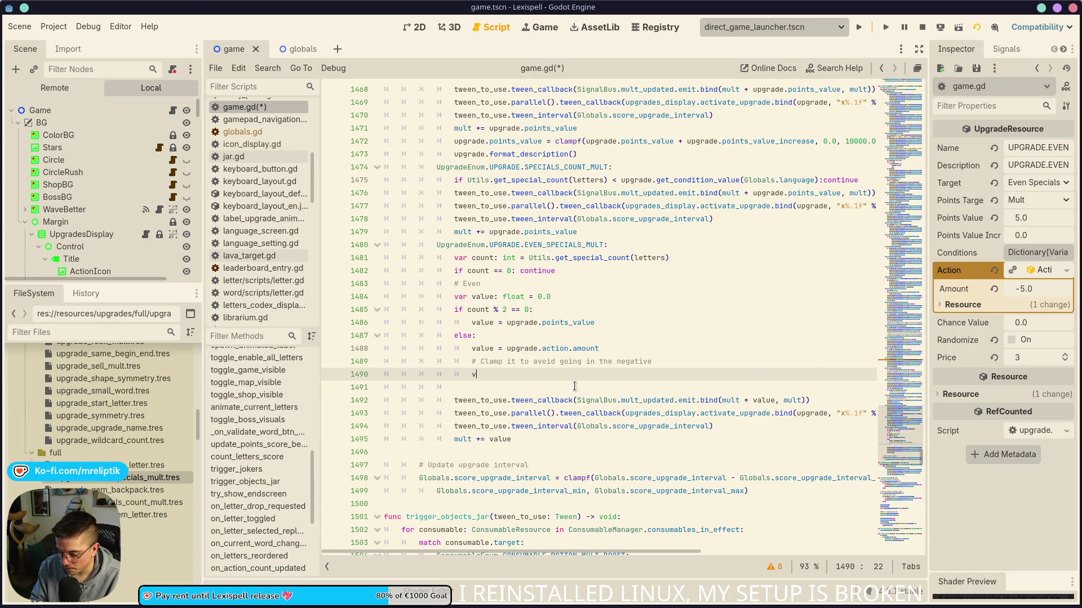
{"action": "type", "text": "alue  = clamp"}
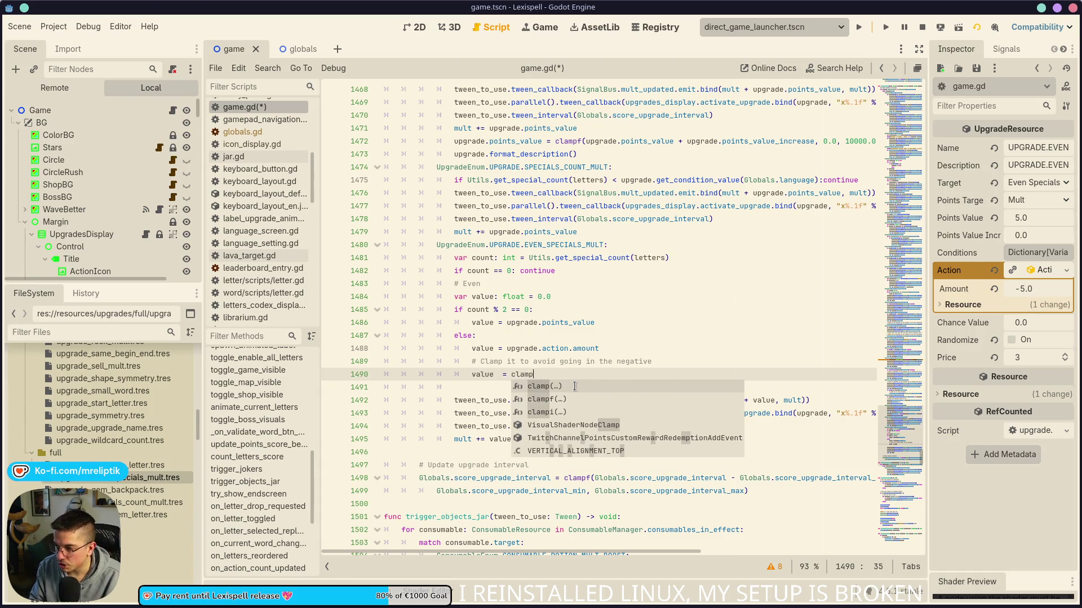
{"action": "key", "text": "Down"}
{"action": "key", "text": "Return"}
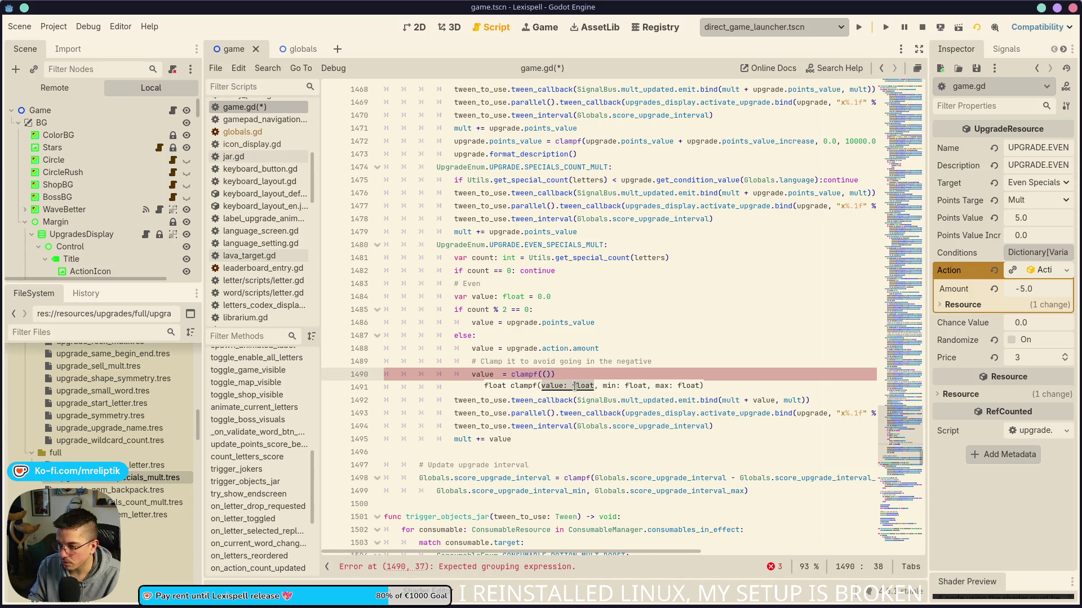
{"action": "type", "text": "value,"}
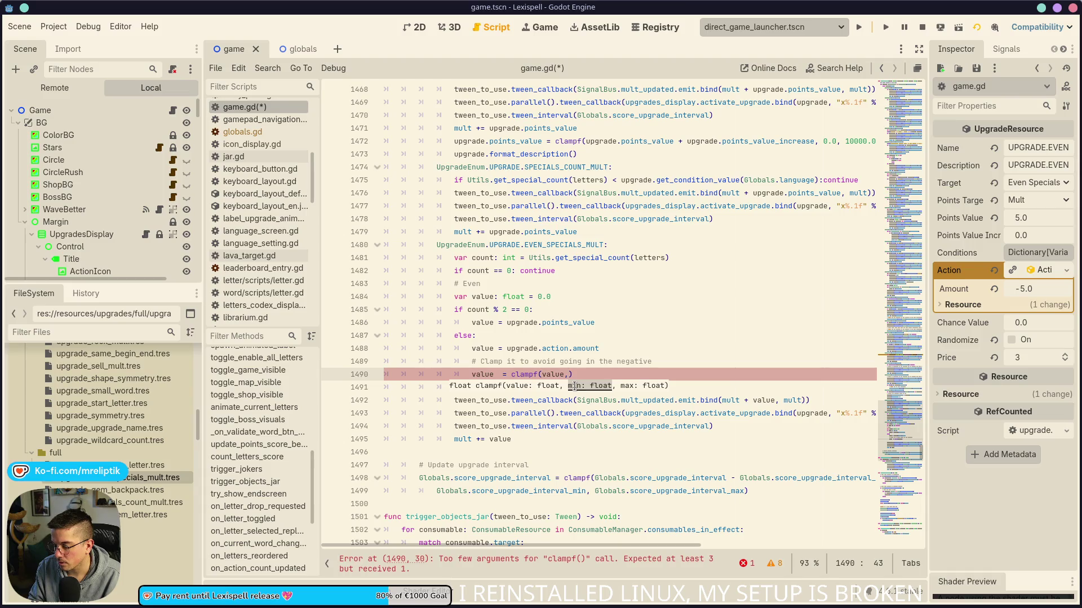
{"action": "type", "text": ".0,"}
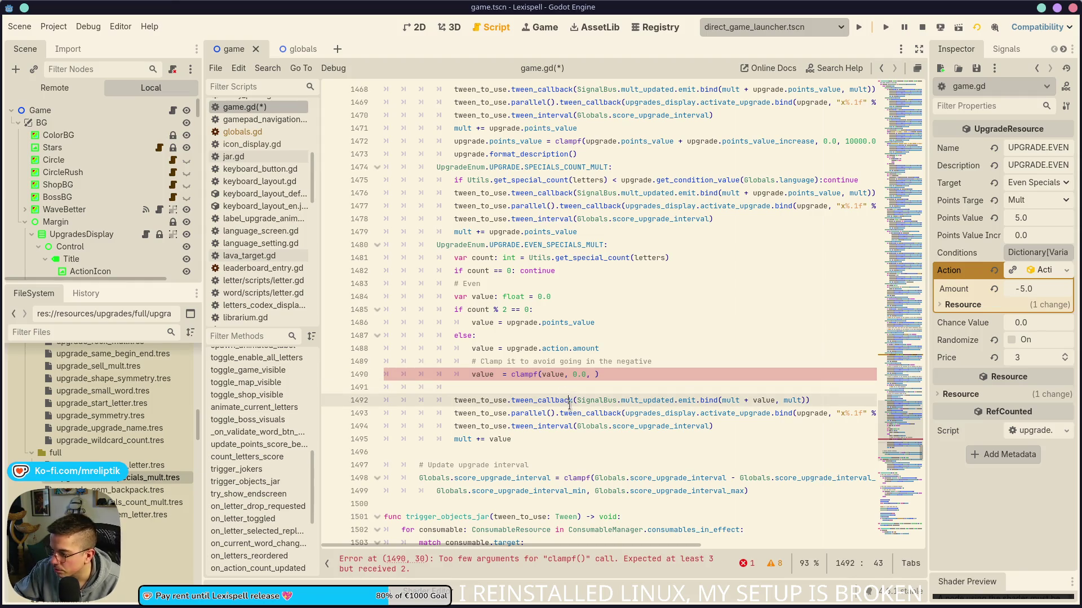
{"action": "left_click", "coordinate": [475, 374]}
{"action": "key", "text": "Left"}
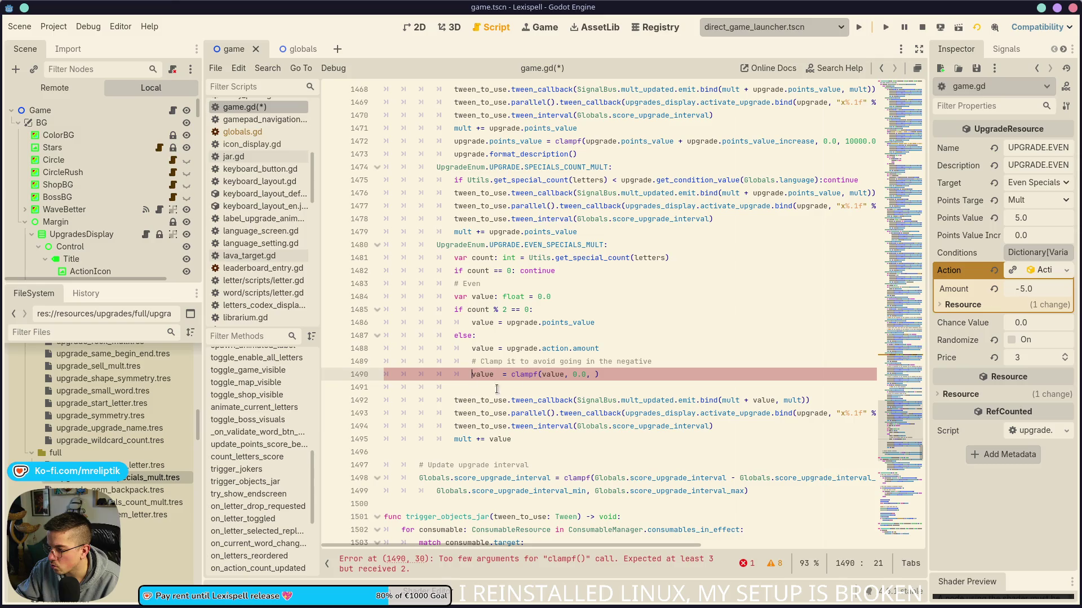
{"action": "left_click", "coordinate": [590, 374]}
{"action": "key", "text": "ctrl+z"}
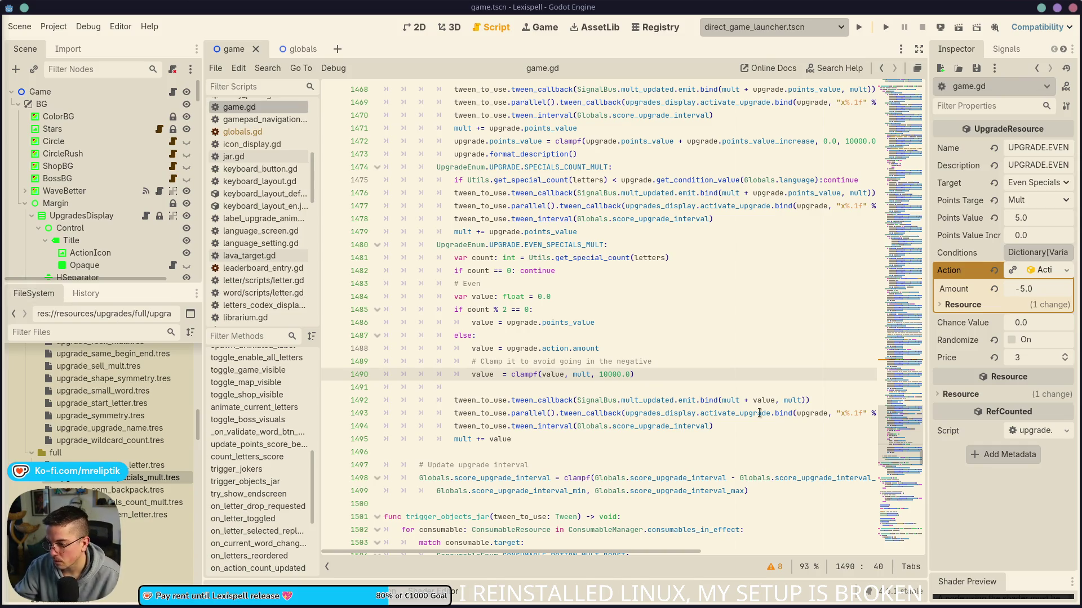
{"action": "left_click", "coordinate": [861, 27]}
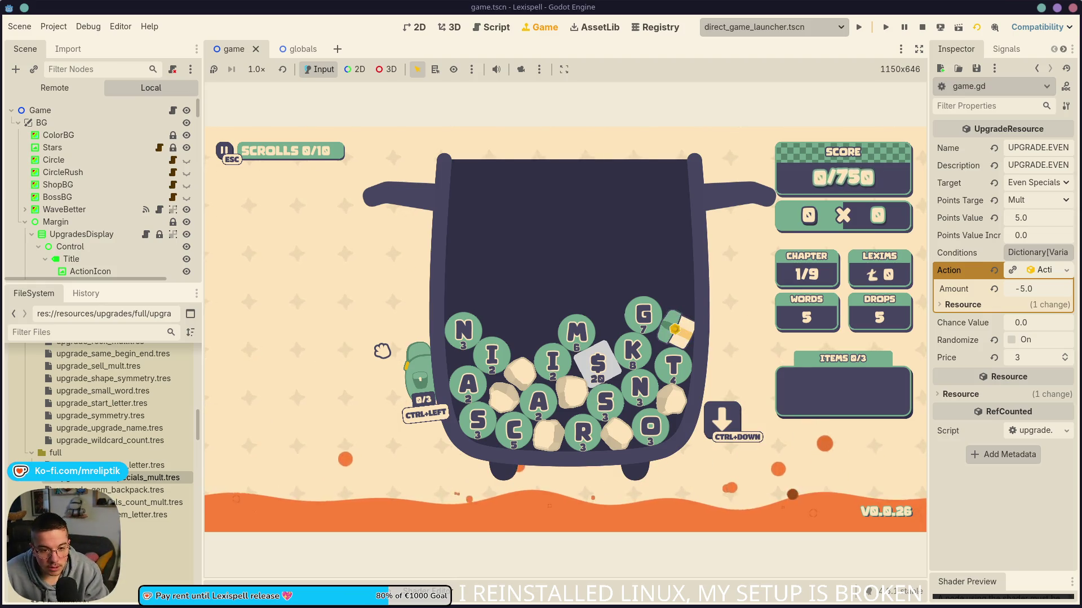
- Add Special Balance alongside Specialist via the F1 debug picker, then close it
{"action": "key", "text": "F1"}
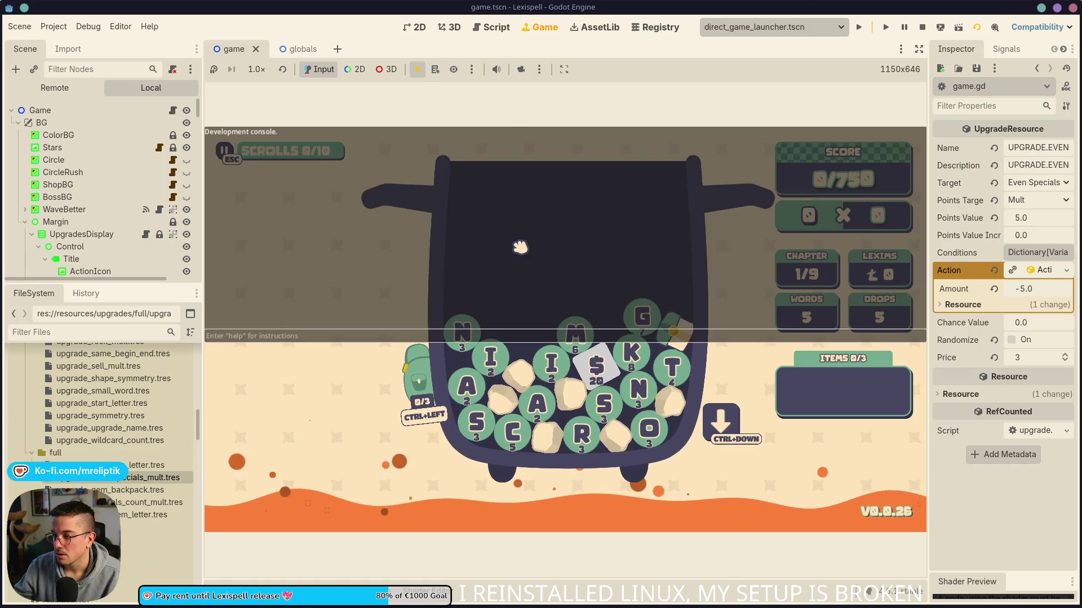
{"action": "scroll", "coordinate": [670, 338], "scroll_direction": "down", "scroll_amount": 10}
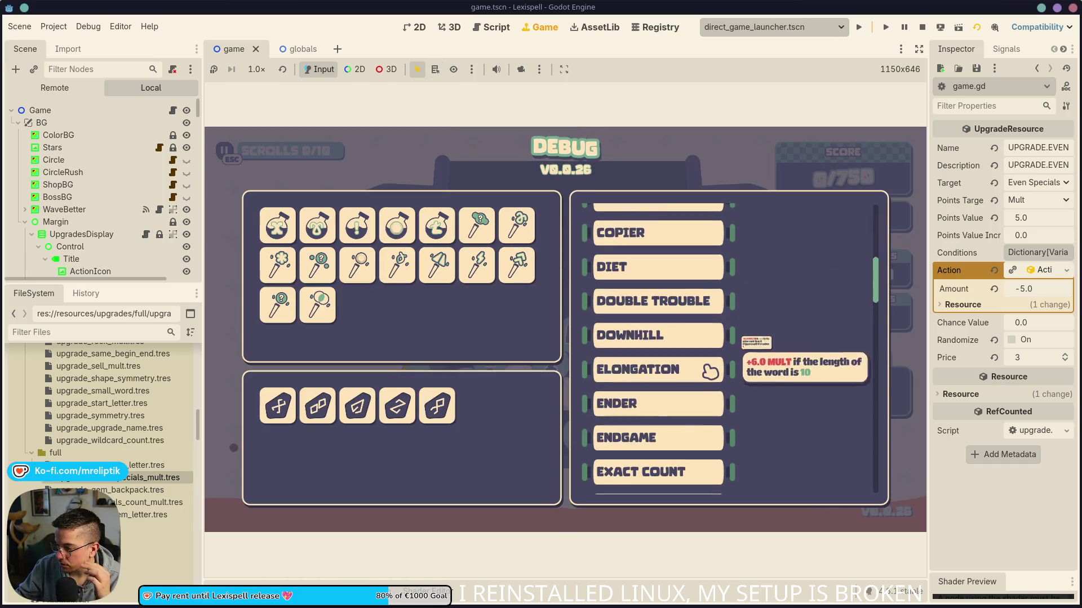
{"action": "scroll", "coordinate": [665, 379], "scroll_direction": "down", "scroll_amount": 5}
{"action": "scroll", "coordinate": [676, 417], "scroll_direction": "down", "scroll_amount": 4}
{"action": "scroll", "coordinate": [684, 423], "scroll_direction": "up", "scroll_amount": 3}
{"action": "scroll", "coordinate": [647, 388], "scroll_direction": "down", "scroll_amount": 5}
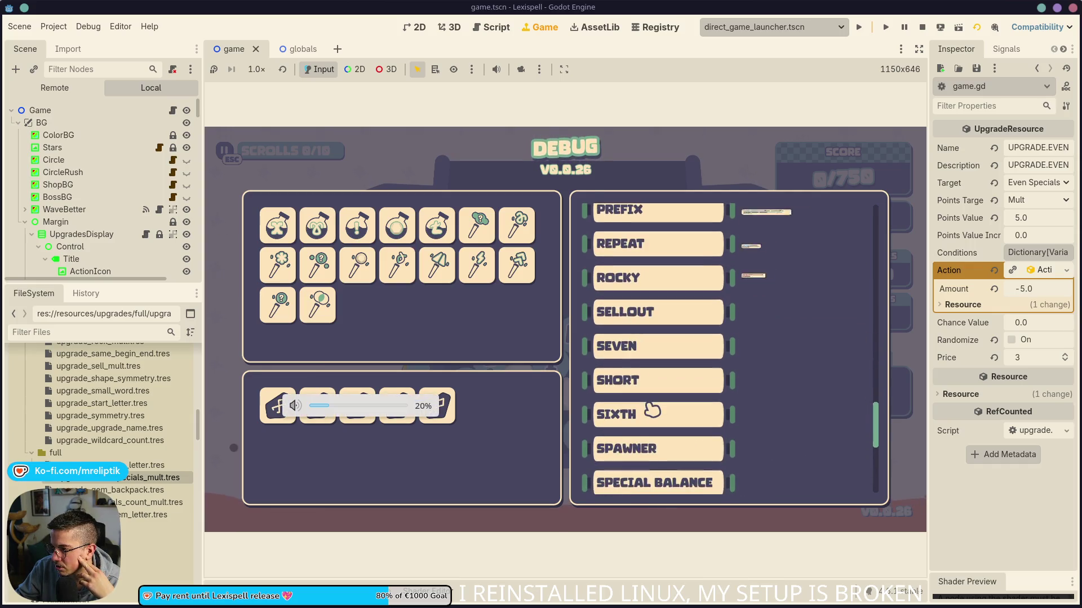
{"action": "mouse_move", "coordinate": [648, 414]}
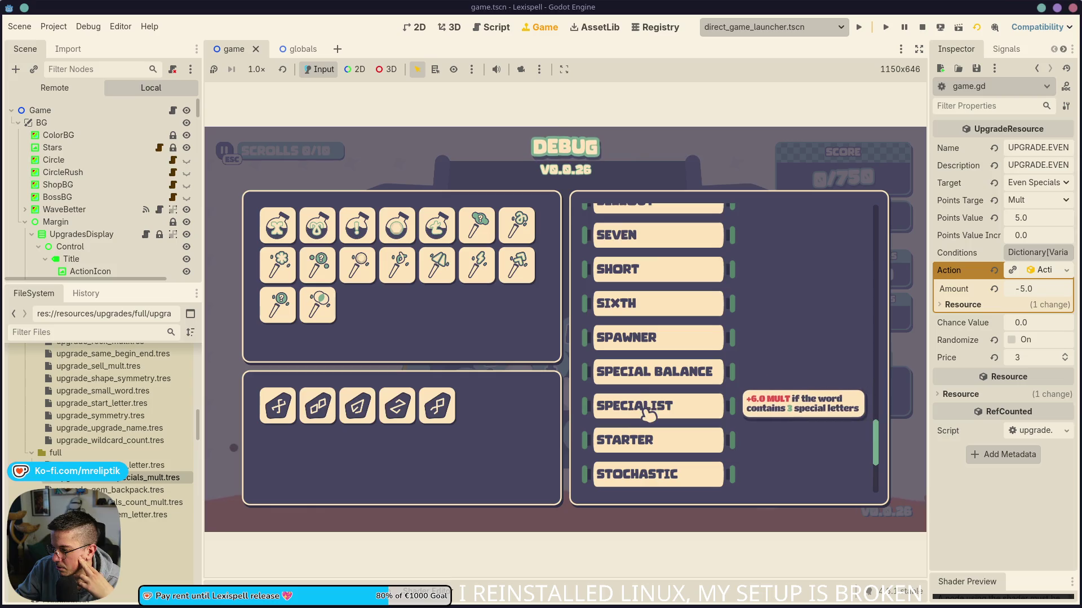
{"action": "left_click", "coordinate": [633, 377]}
{"action": "left_click", "coordinate": [567, 365]}
{"action": "mouse_move", "coordinate": [312, 194]}
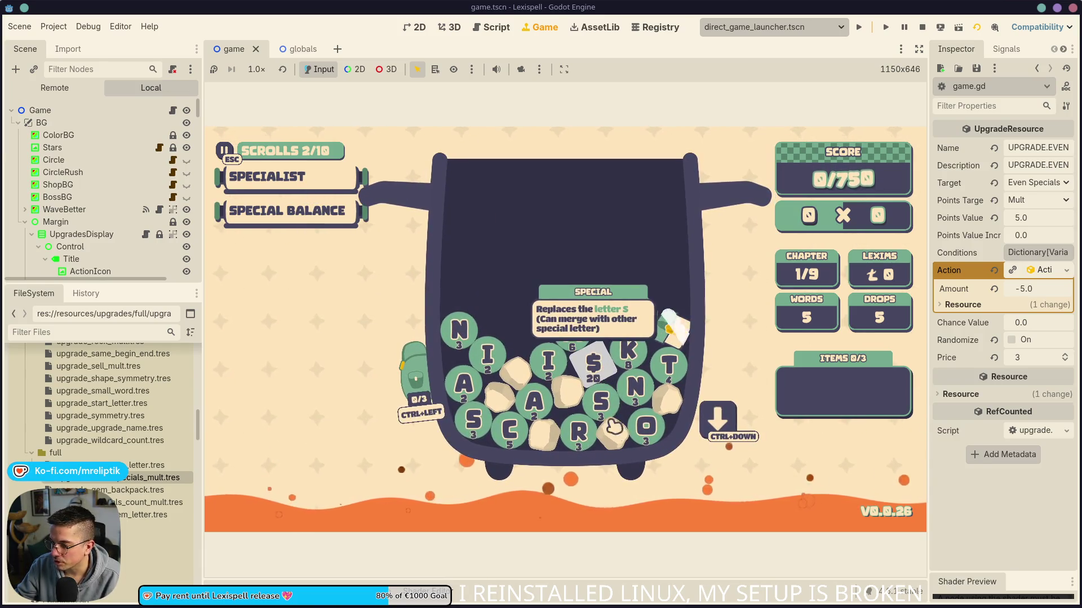
- Play the word $ON and open the treasure chest
{"action": "left_click", "coordinate": [595, 365]}
{"action": "left_click", "coordinate": [647, 426]}
{"action": "left_click", "coordinate": [649, 399]}
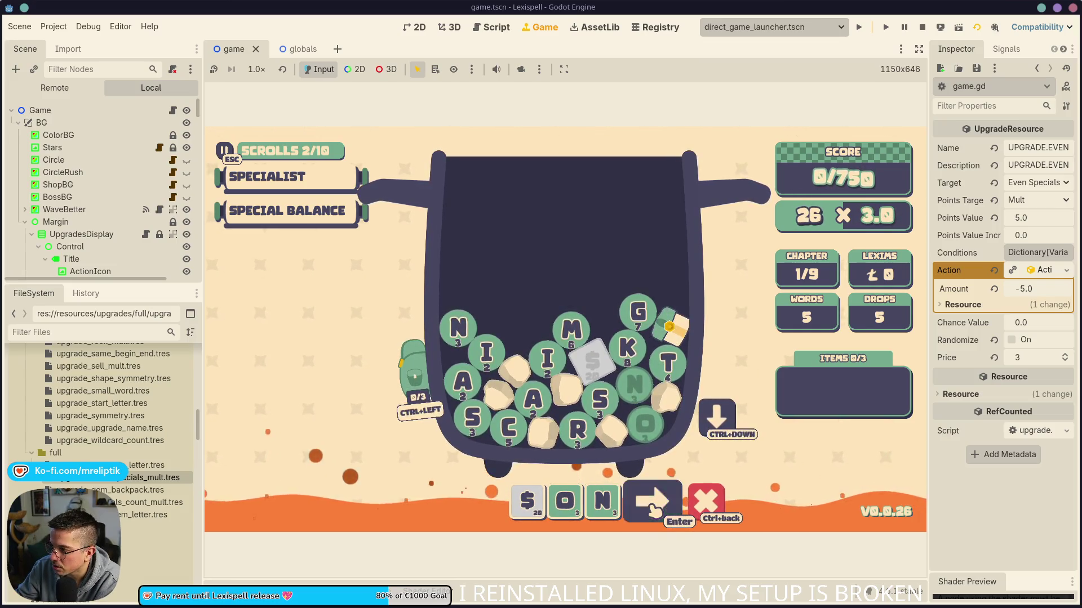
{"action": "key", "text": "Return"}
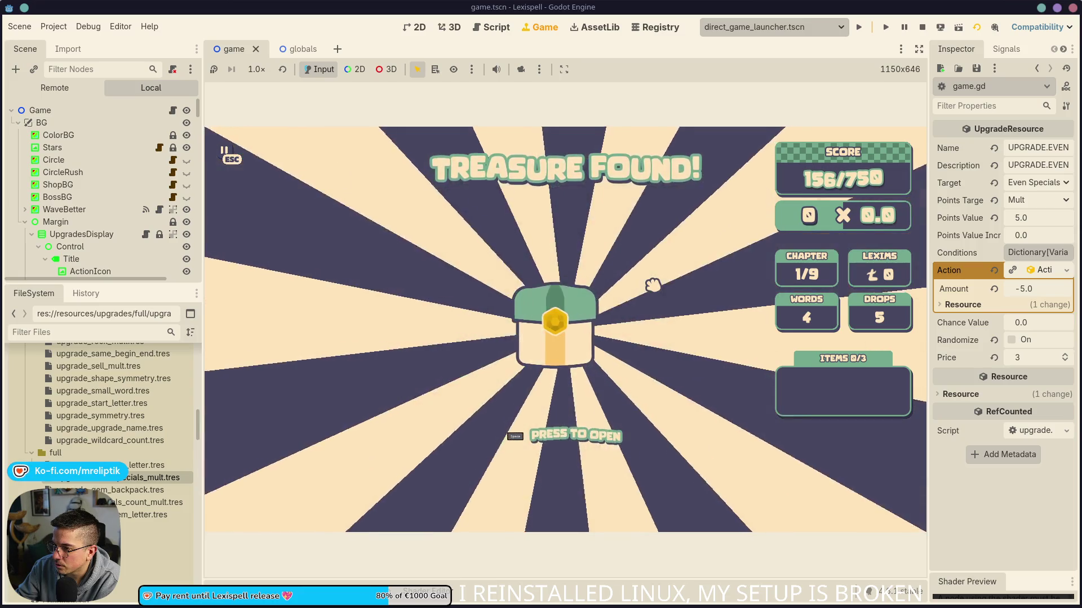
{"action": "left_click", "coordinate": [554, 349]}
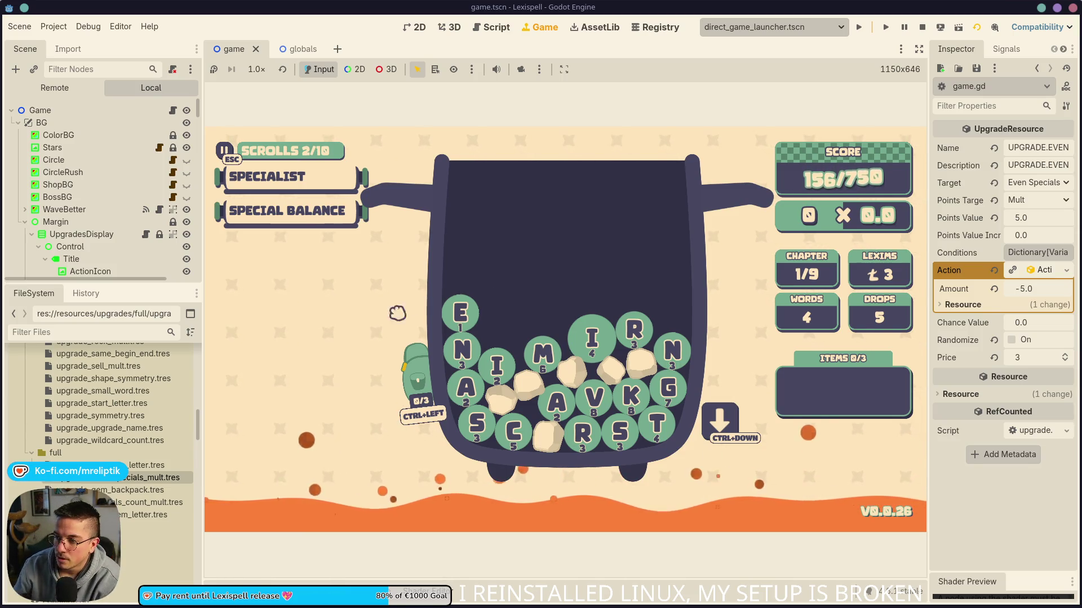
- Open game.gd from the Game node and save the clampf(value, -mult, 10000.0) line
{"action": "mouse_move", "coordinate": [330, 179]}
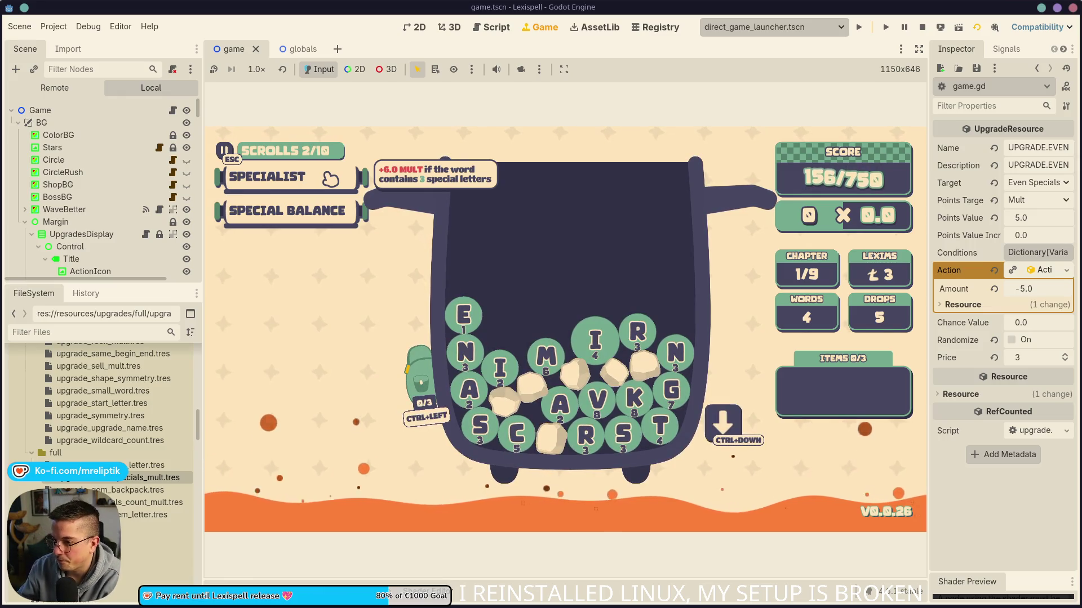
{"action": "left_click", "coordinate": [173, 112]}
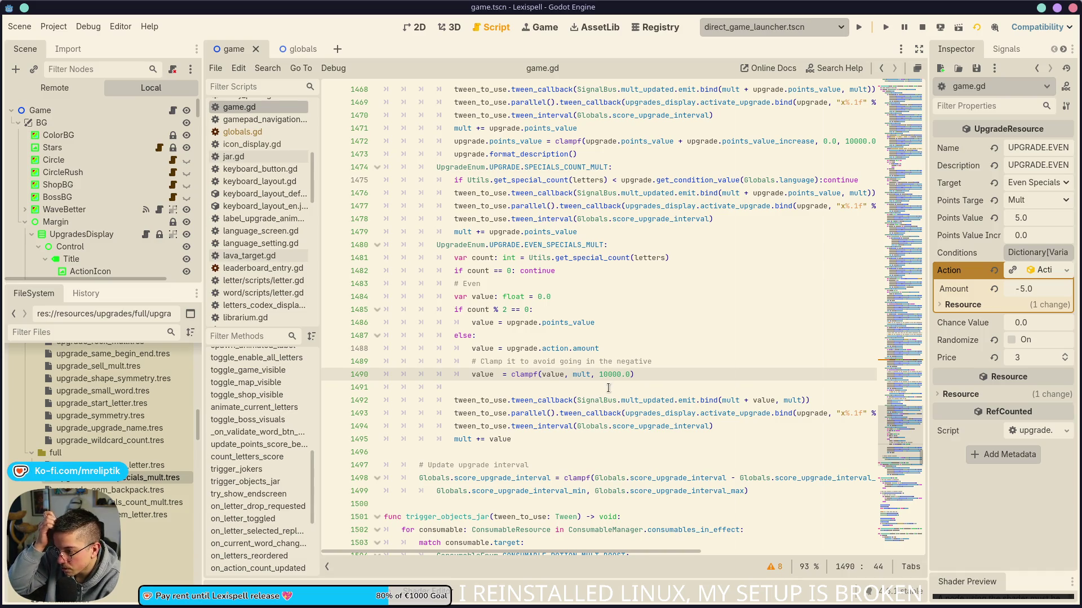
{"action": "key", "text": "ctrl+s"}
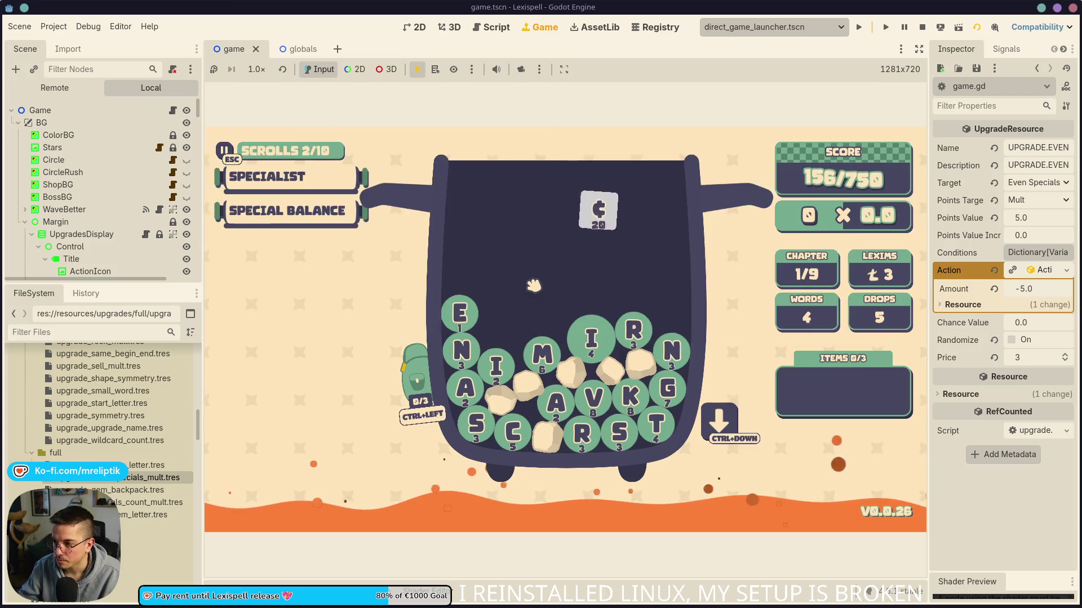
- Play the word ¢AN using the ¢20 coin special tile
{"action": "left_click", "coordinate": [615, 300]}
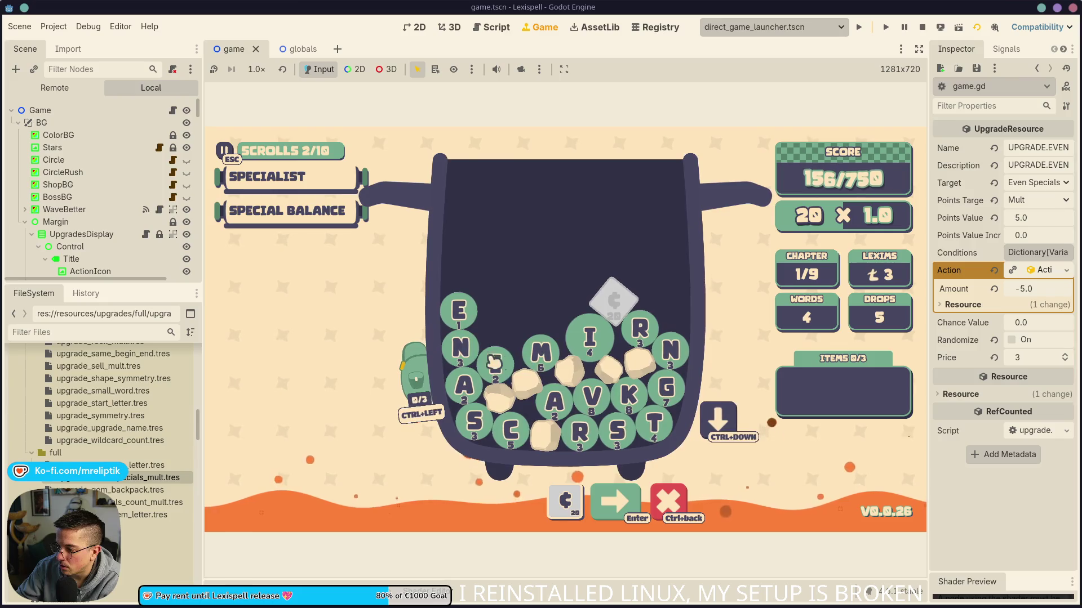
{"action": "left_click", "coordinate": [470, 382]}
{"action": "left_click", "coordinate": [461, 346]}
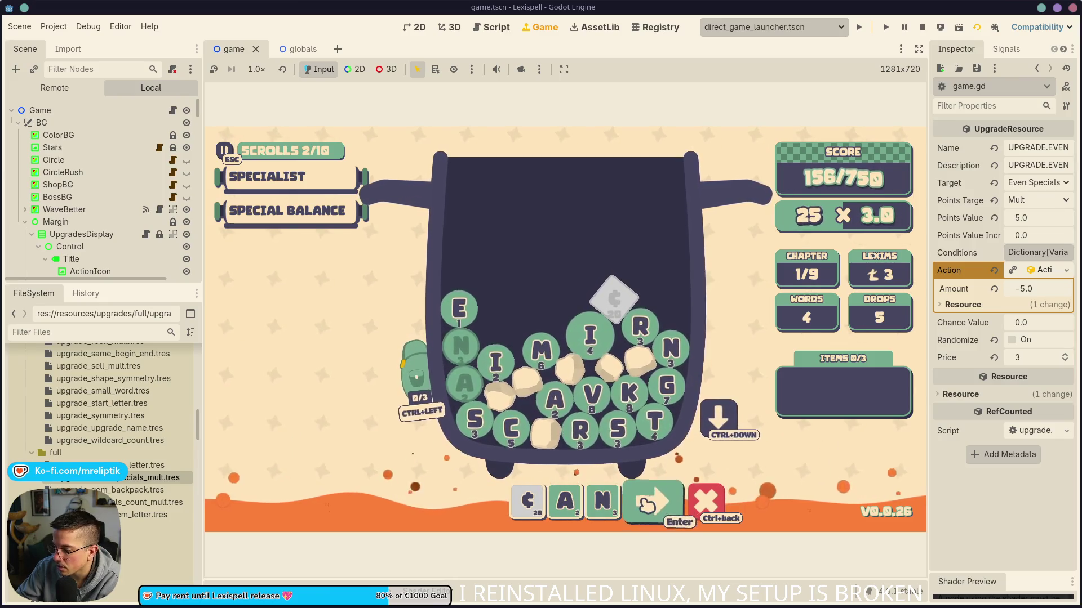
{"action": "mouse_move", "coordinate": [319, 221]}
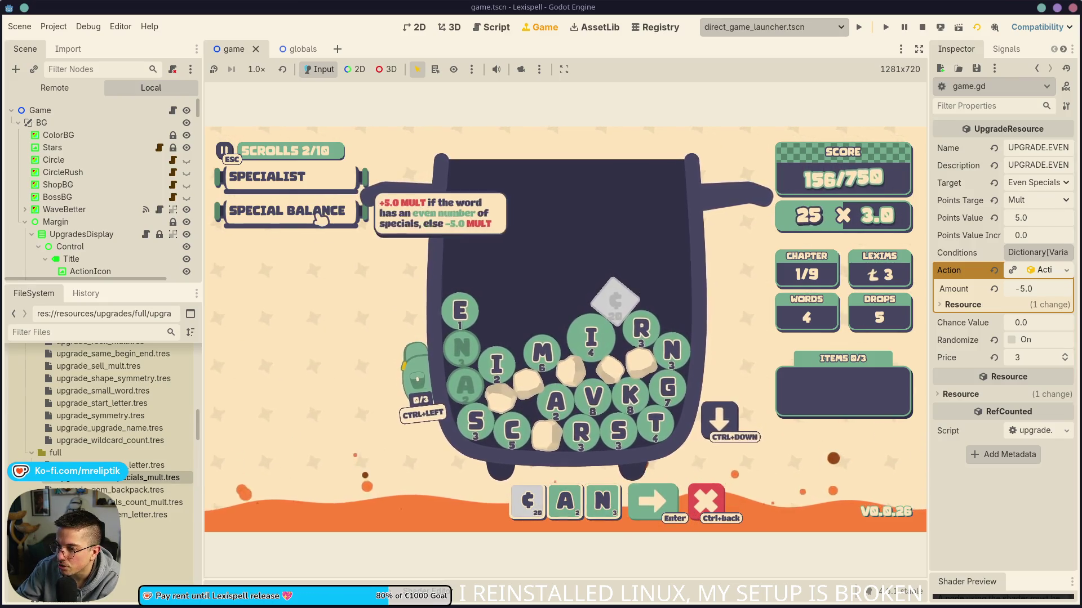
{"action": "left_click", "coordinate": [652, 501]}
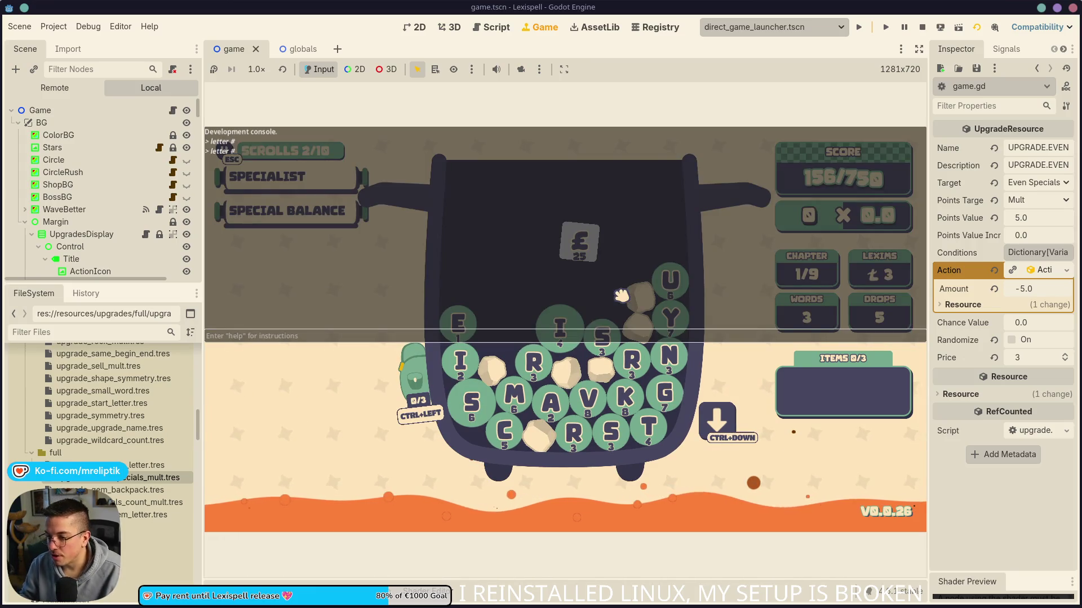
{"action": "key", "text": "quoteleft"}
{"action": "key", "text": "Up"}
{"action": "key", "text": "Return"}
{"action": "key", "text": "quoteleft"}
{"action": "key", "text": "Up"}
{"action": "key", "text": "Return"}
{"action": "key", "text": "quoteleft"}
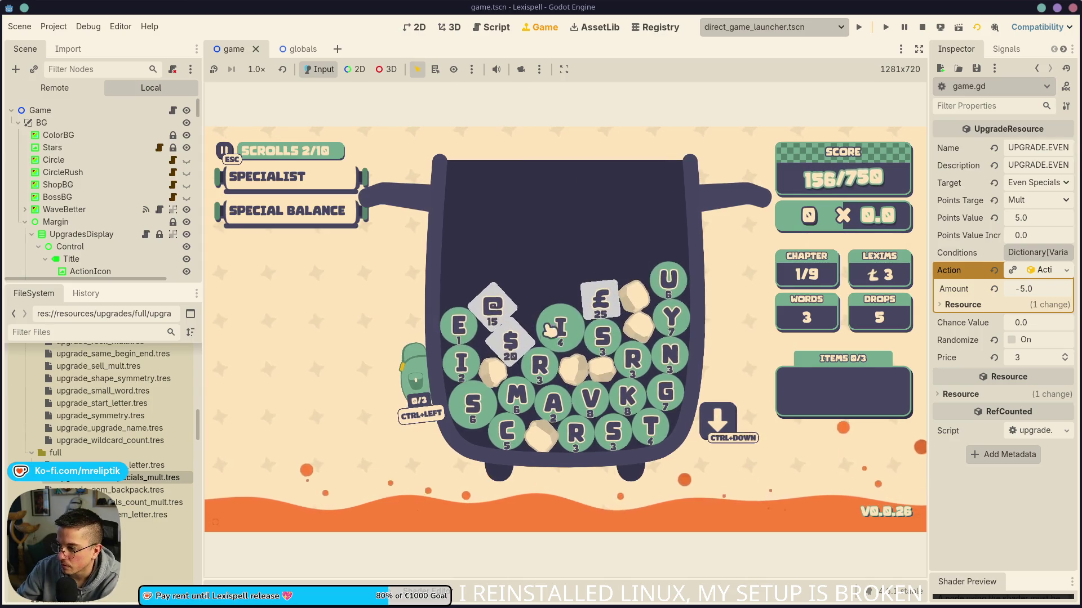
- Play a word with three specials ($, £, @) plus M
{"action": "left_click", "coordinate": [517, 350]}
{"action": "left_click", "coordinate": [598, 299]}
{"action": "left_click", "coordinate": [493, 307]}
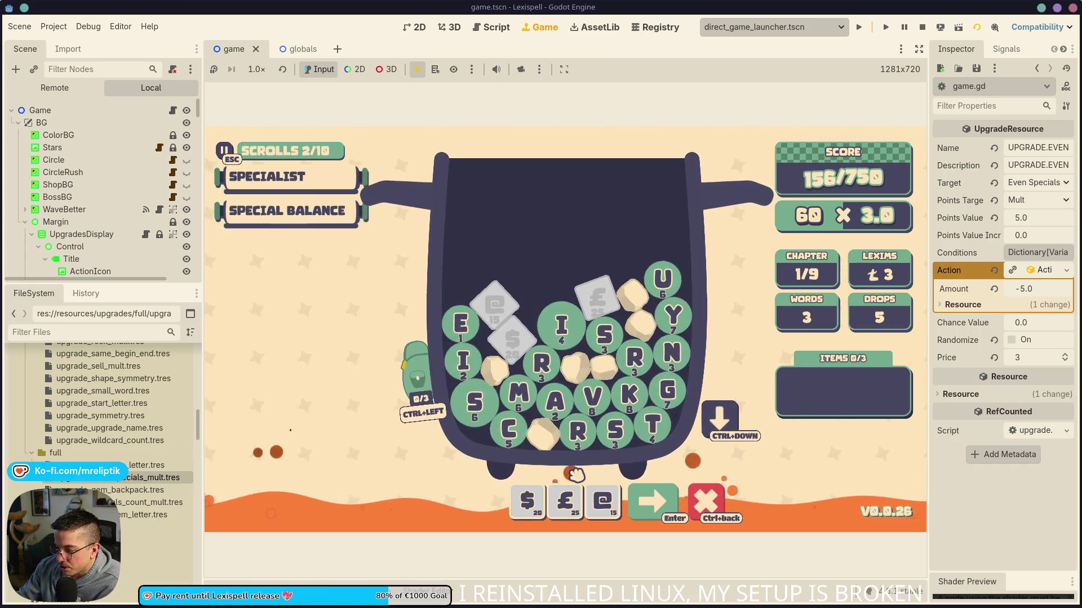
{"action": "left_click", "coordinate": [554, 400]}
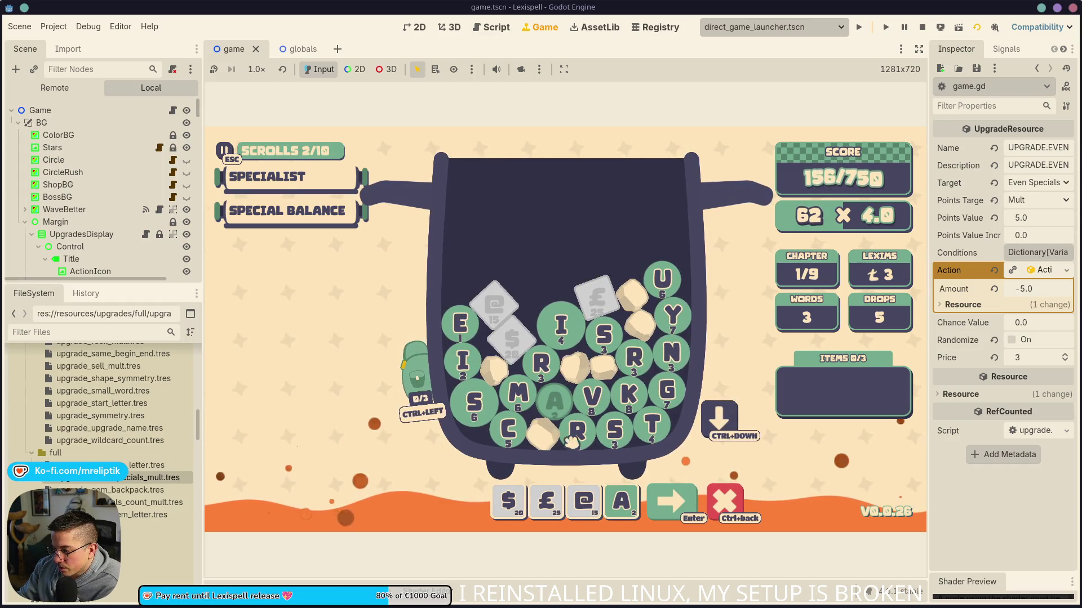
{"action": "left_click", "coordinate": [553, 400]}
{"action": "left_click", "coordinate": [517, 392]}
{"action": "left_click", "coordinate": [679, 503]}
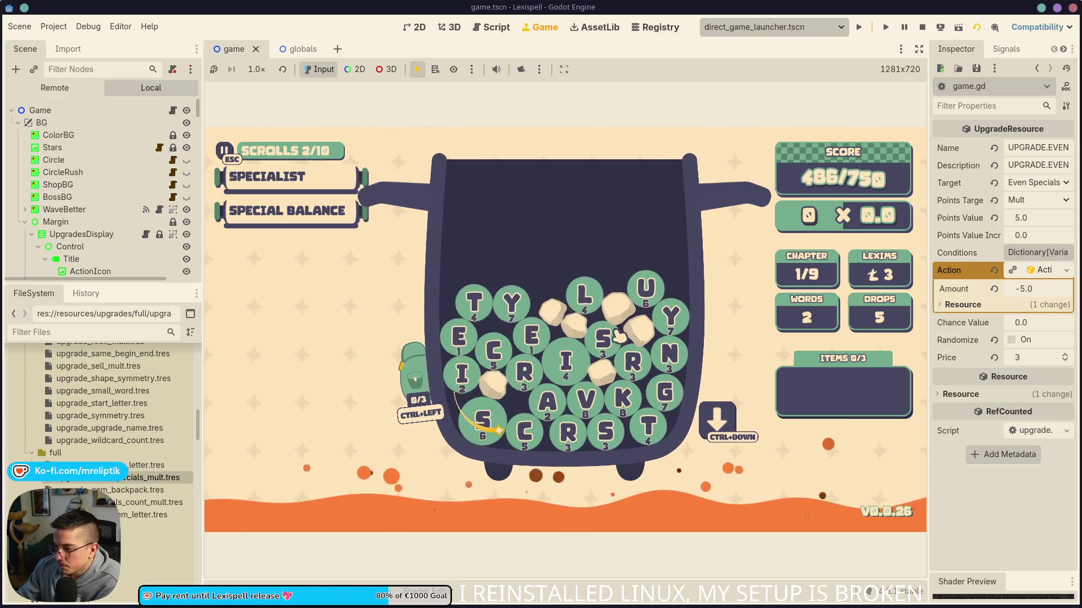
{"action": "key", "text": "grave"}
{"action": "key", "text": "Return"}
{"action": "key", "text": "grave"}
{"action": "key", "text": "Return"}
{"action": "left_click", "coordinate": [488, 281]}
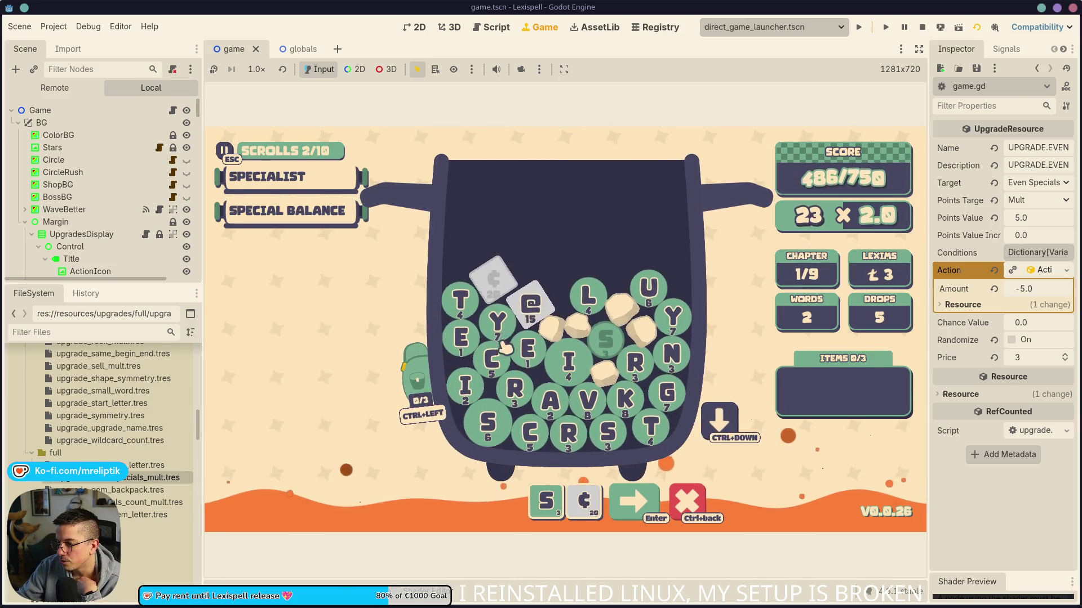
{"action": "left_click", "coordinate": [588, 294]}
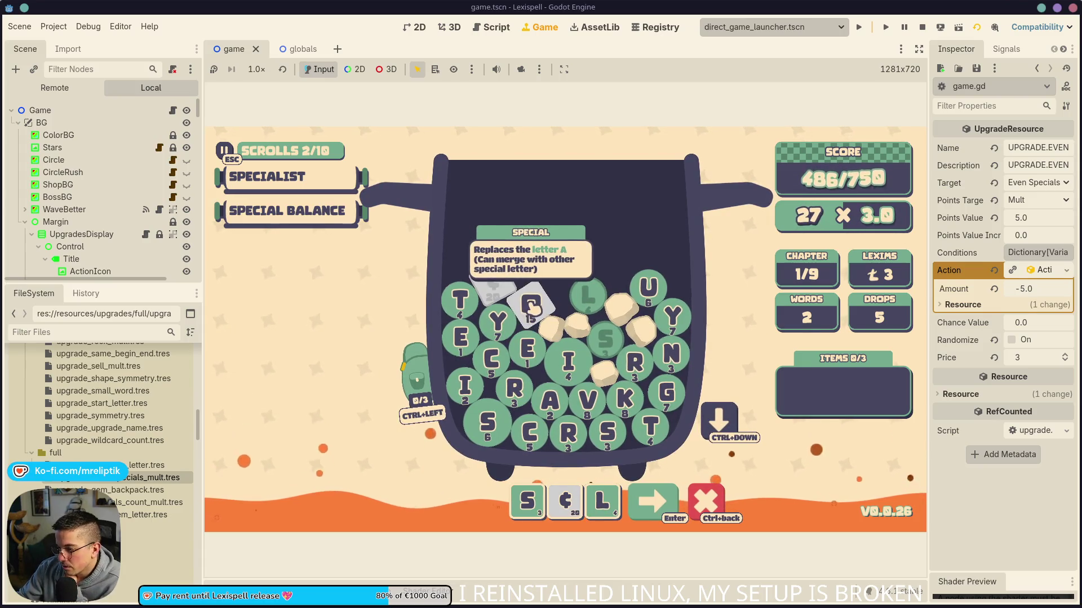
{"action": "left_click", "coordinate": [531, 307]}
{"action": "left_click", "coordinate": [463, 306]}
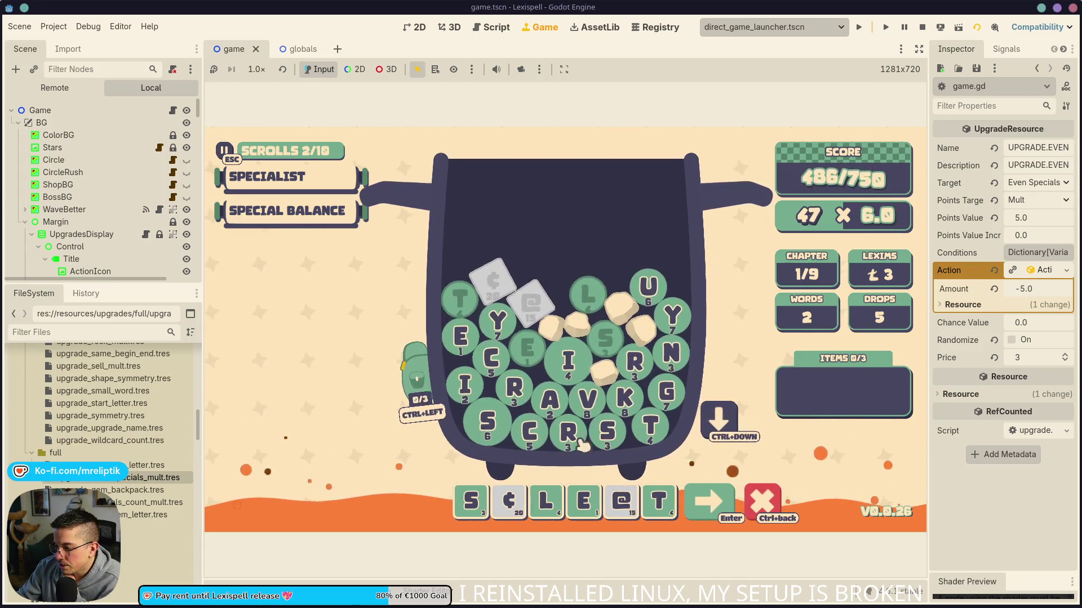
{"action": "left_click", "coordinate": [479, 502]}
{"action": "left_click", "coordinate": [686, 507]}
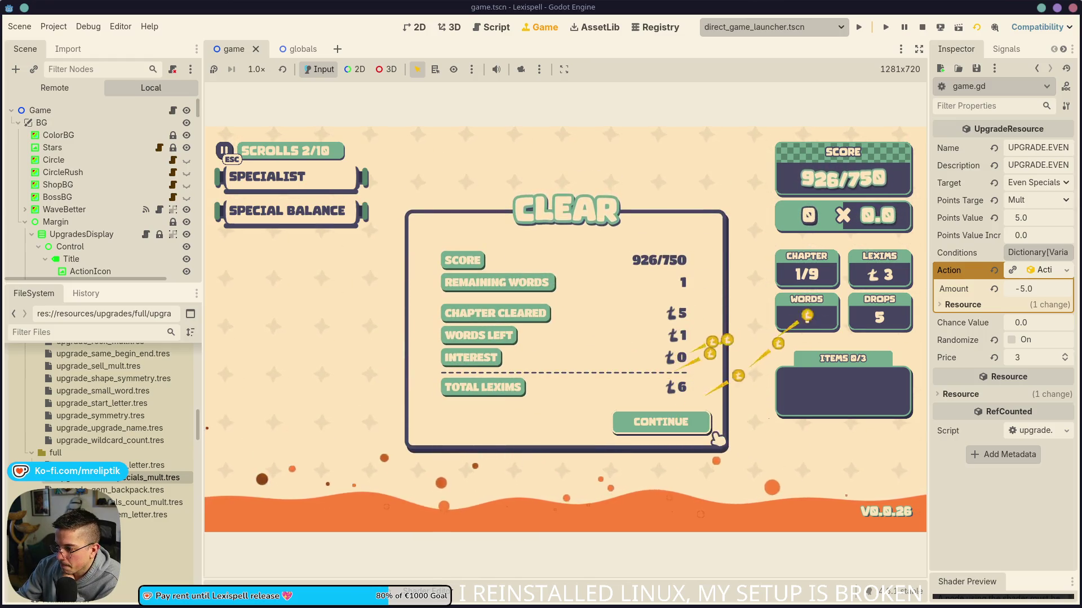
{"action": "left_click", "coordinate": [676, 432]}
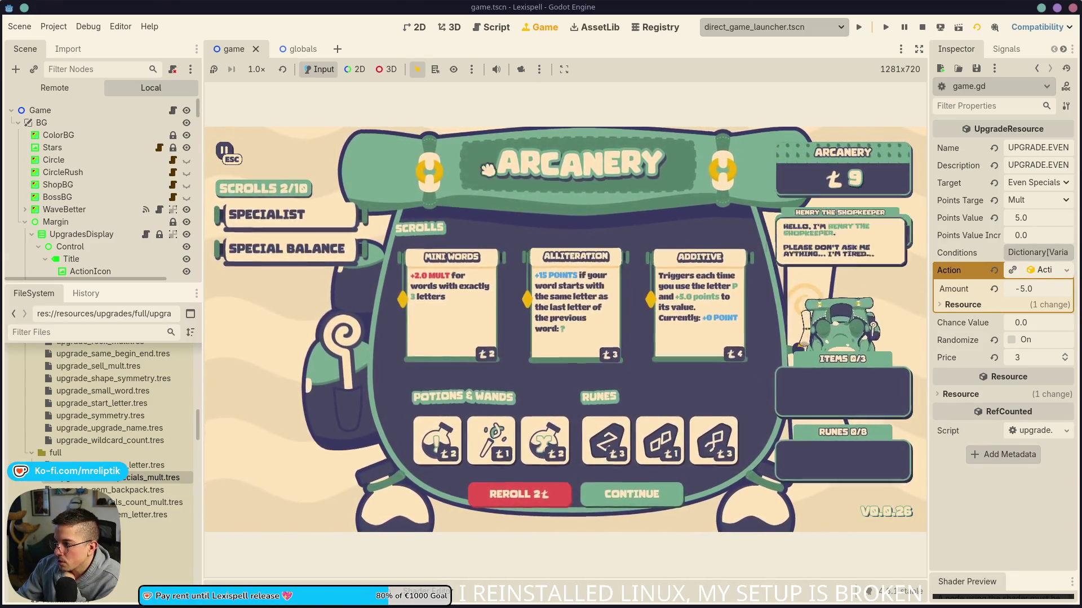
- Open shopkeeper.tscn via Quick Open with the search 'shop'
{"action": "key", "text": "ctrl+shift+o"}
{"action": "type", "text": "s"}
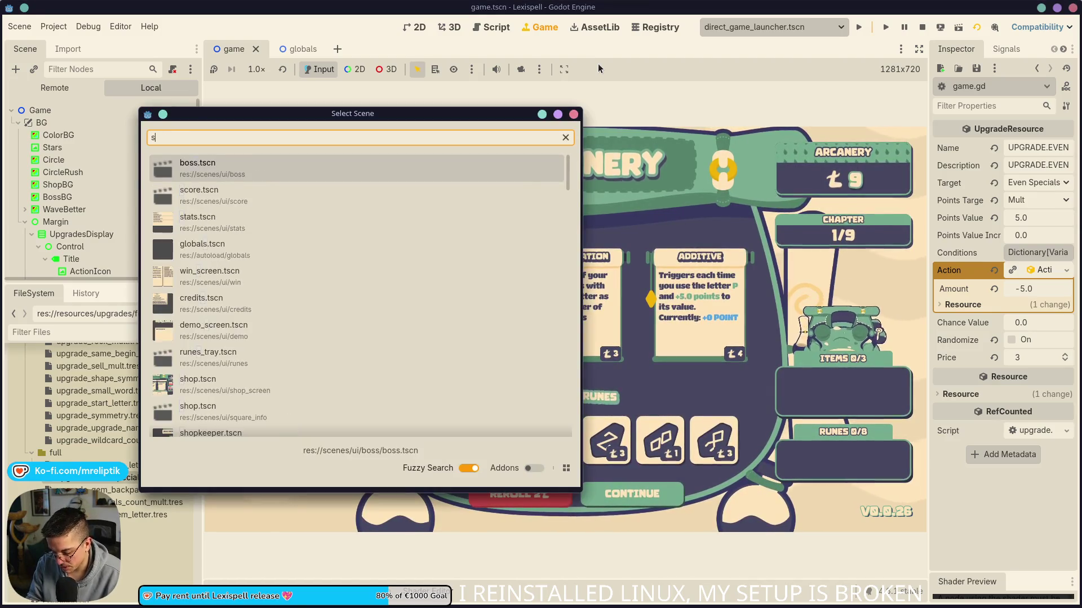
{"action": "type", "text": "hop"}
{"action": "key", "text": "Down"}
{"action": "key", "text": "Down"}
{"action": "key", "text": "Return"}
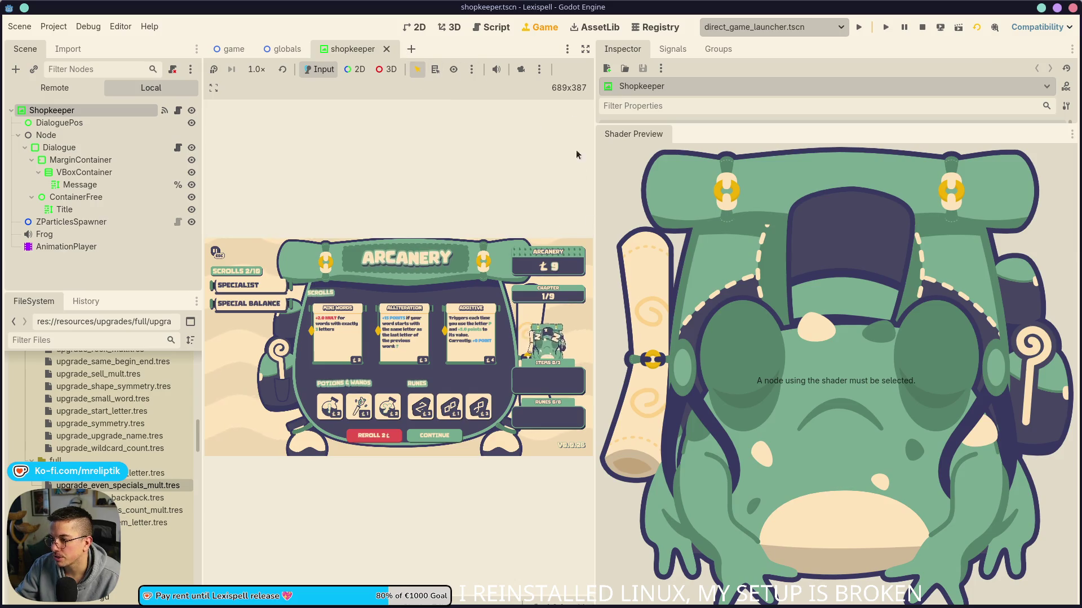
- Close the Shader Preview dock and view the shopkeeper scene in the 2D workspace
{"action": "left_click", "coordinate": [1073, 134]}
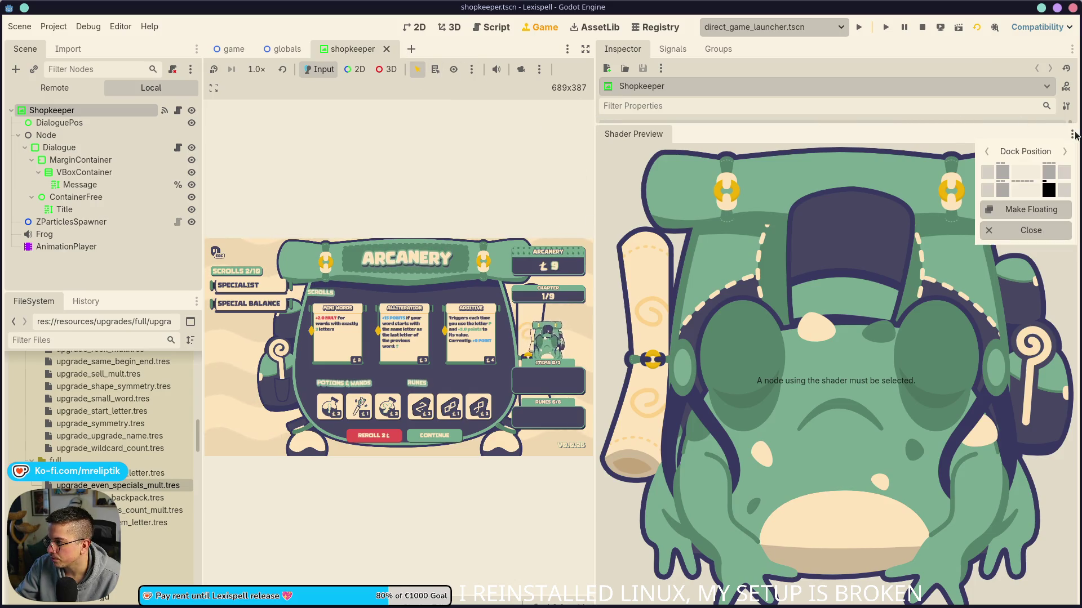
{"action": "left_click", "coordinate": [1030, 230]}
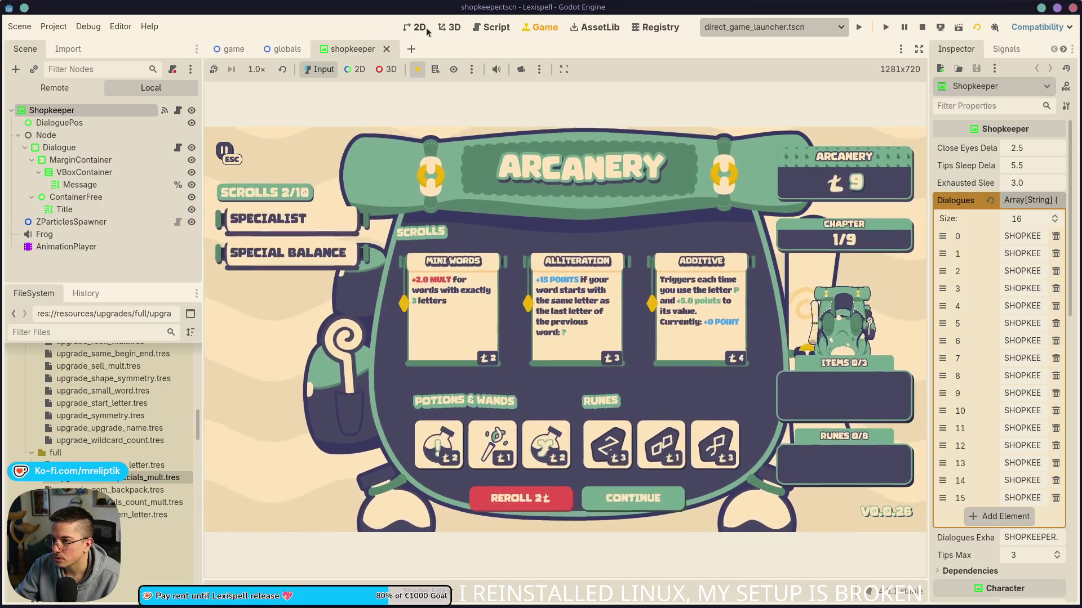
{"action": "left_click", "coordinate": [424, 31]}
{"action": "left_click", "coordinate": [426, 268]}
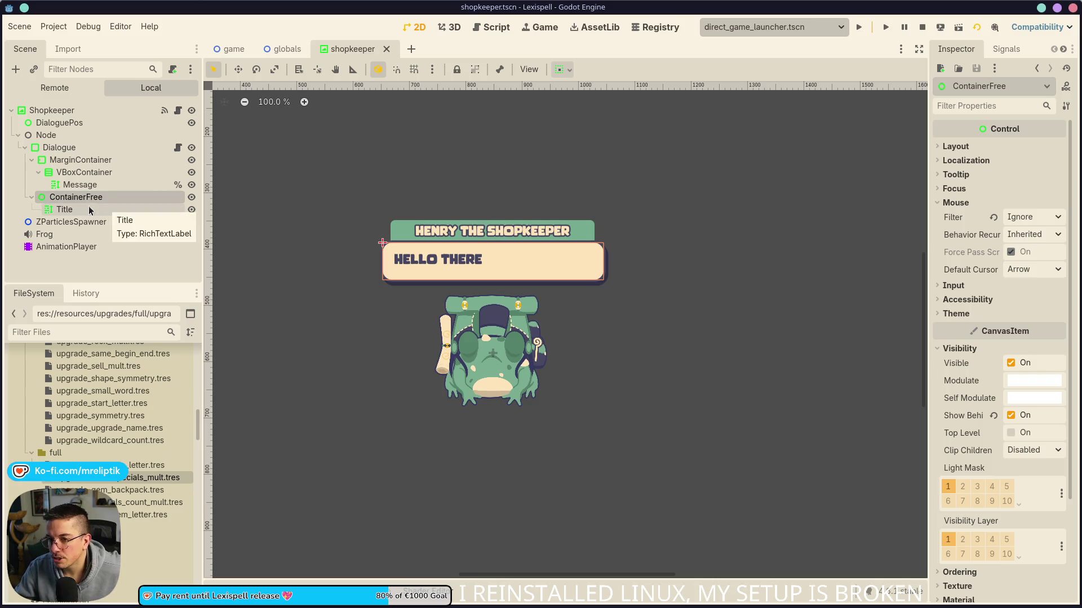
{"action": "left_click", "coordinate": [480, 27]}
{"action": "left_click", "coordinate": [542, 28]}
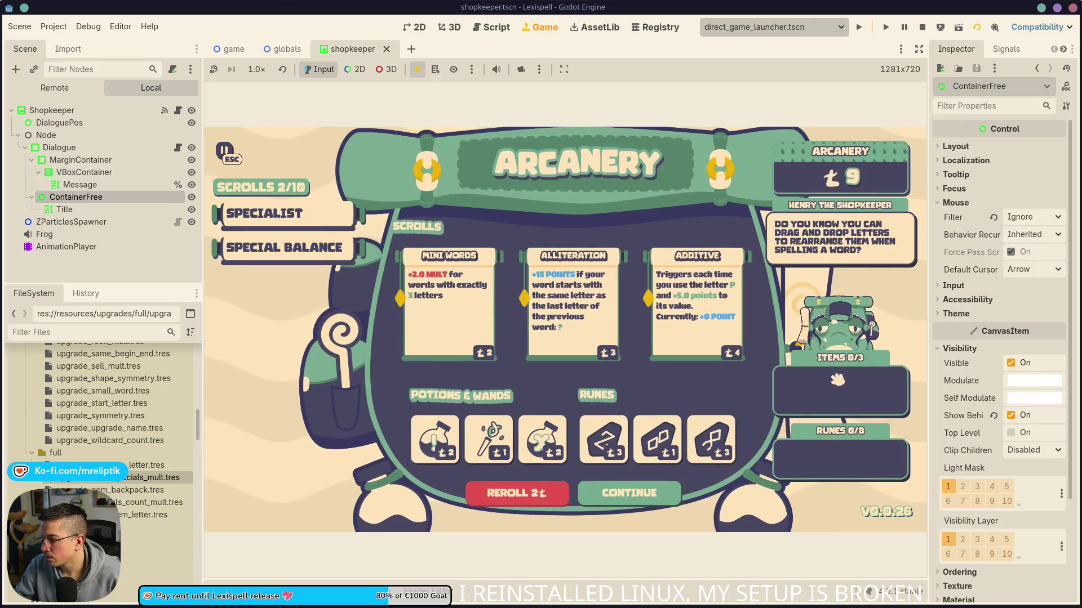
{"action": "key", "text": "F8"}
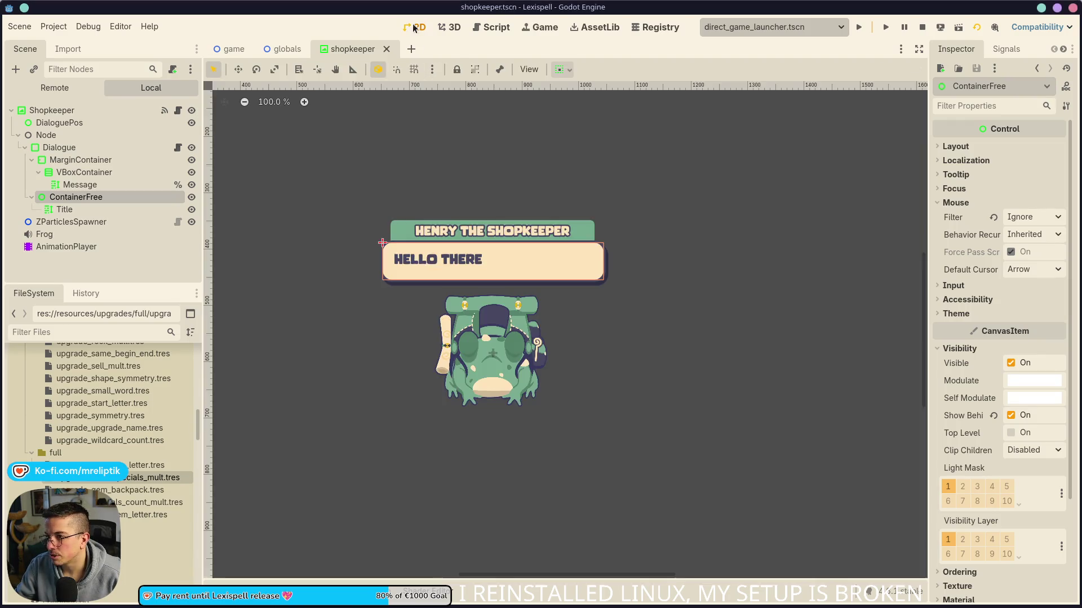
- Give the Message label the TitanOne normal font and save the shopkeeper scene
{"action": "scroll", "coordinate": [438, 260], "scroll_direction": "up", "scroll_amount": 2}
{"action": "scroll", "coordinate": [993, 375], "scroll_direction": "down", "scroll_amount": 4}
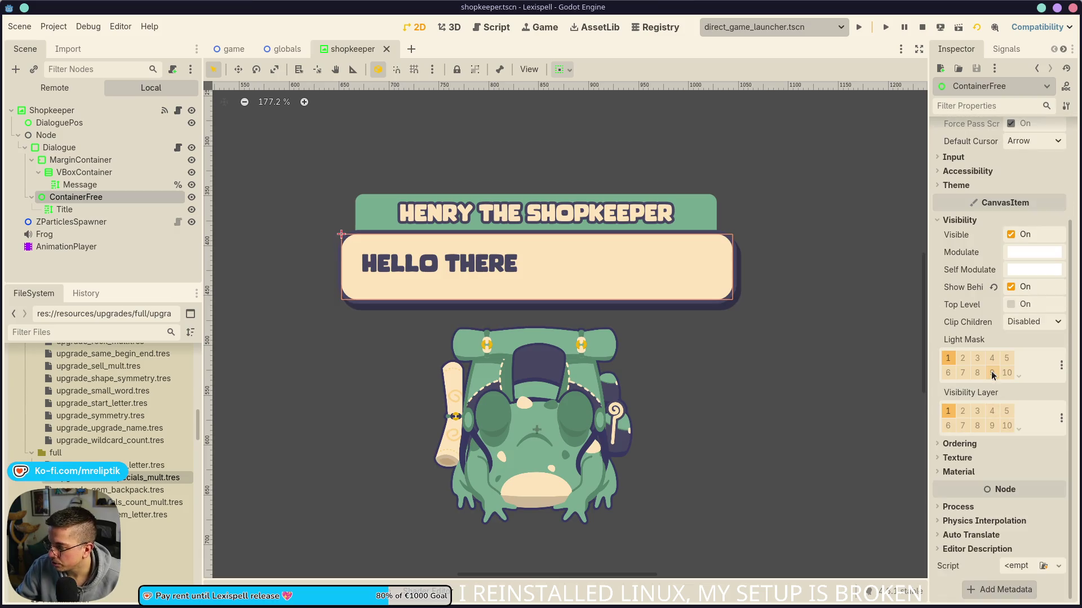
{"action": "left_click", "coordinate": [85, 185]}
{"action": "scroll", "coordinate": [976, 434], "scroll_direction": "down", "scroll_amount": 10}
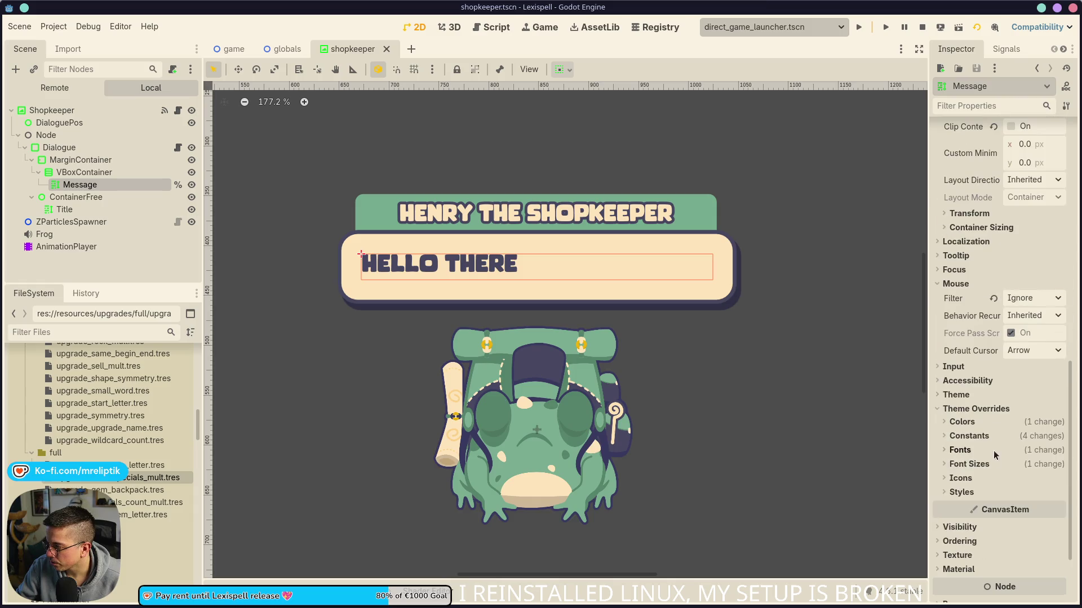
{"action": "left_click", "coordinate": [960, 450]}
{"action": "left_click", "coordinate": [1059, 475]}
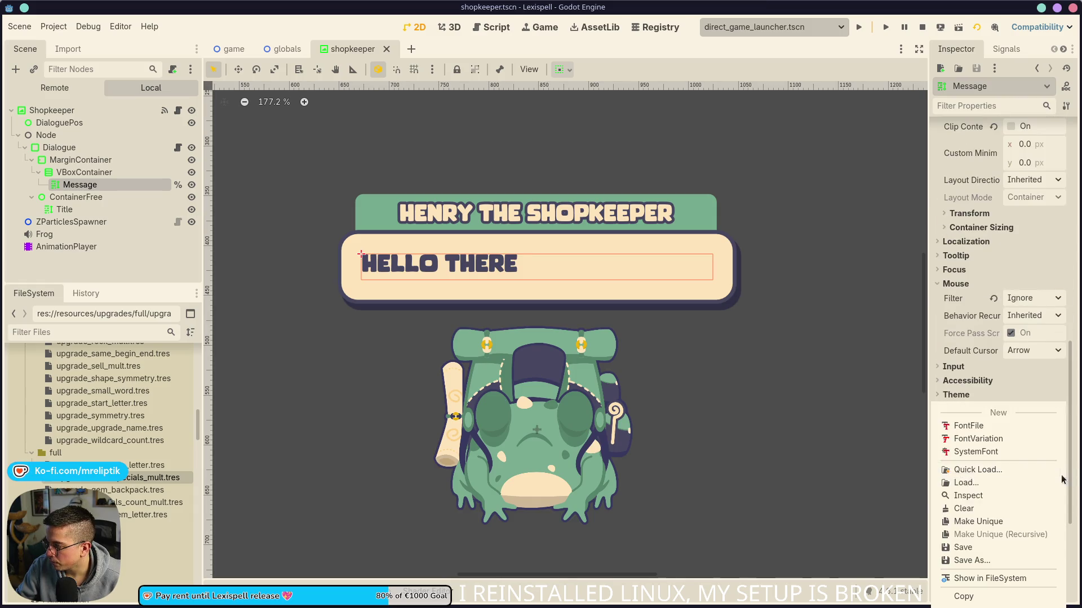
{"action": "left_click", "coordinate": [984, 471]}
{"action": "double_click", "coordinate": [186, 195]}
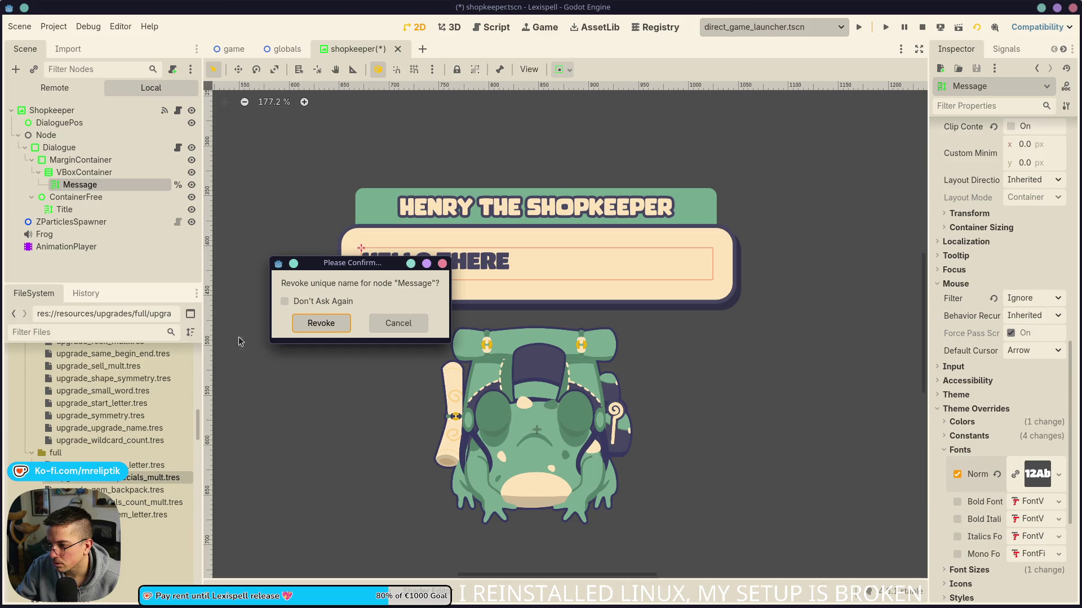
{"action": "left_click", "coordinate": [327, 326]}
{"action": "key", "text": "ctrl+s"}
- Close the shopkeeper scene, return to game.tscn, and switch to VS Code
{"action": "middle_click", "coordinate": [350, 51]}
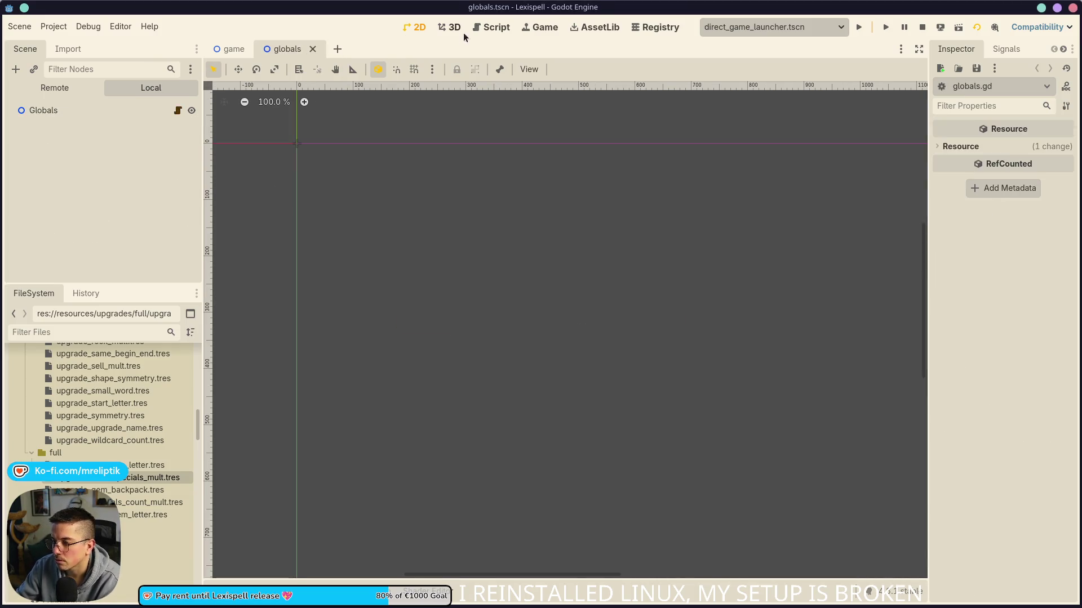
{"action": "left_click", "coordinate": [233, 49]}
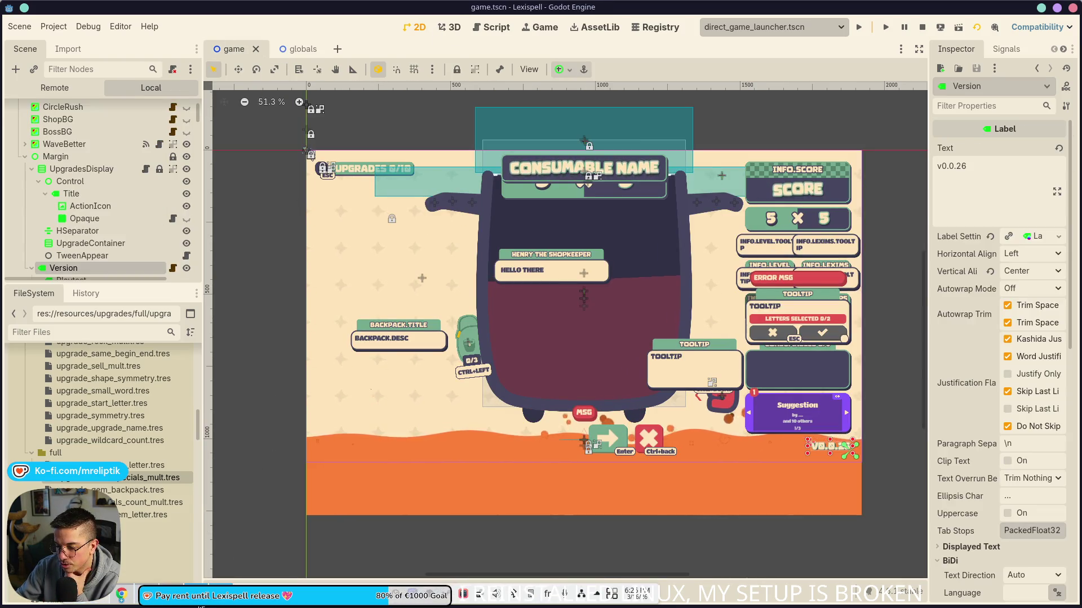
{"action": "left_click", "coordinate": [236, 603]}
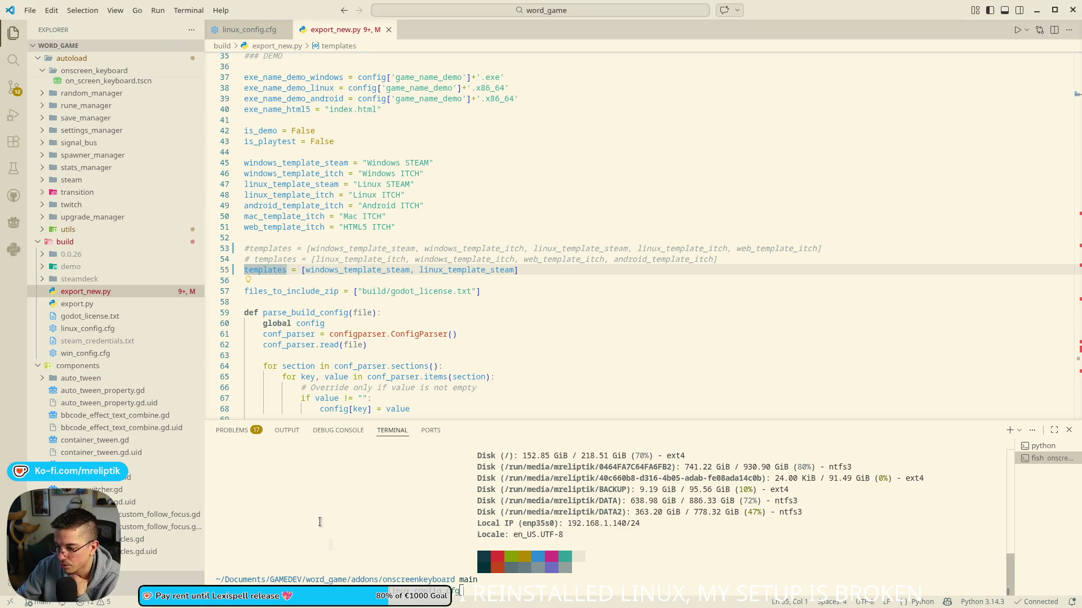
- Commit shopkeeper.tscn on its own with the message "use tnt"
{"action": "left_click", "coordinate": [13, 87]}
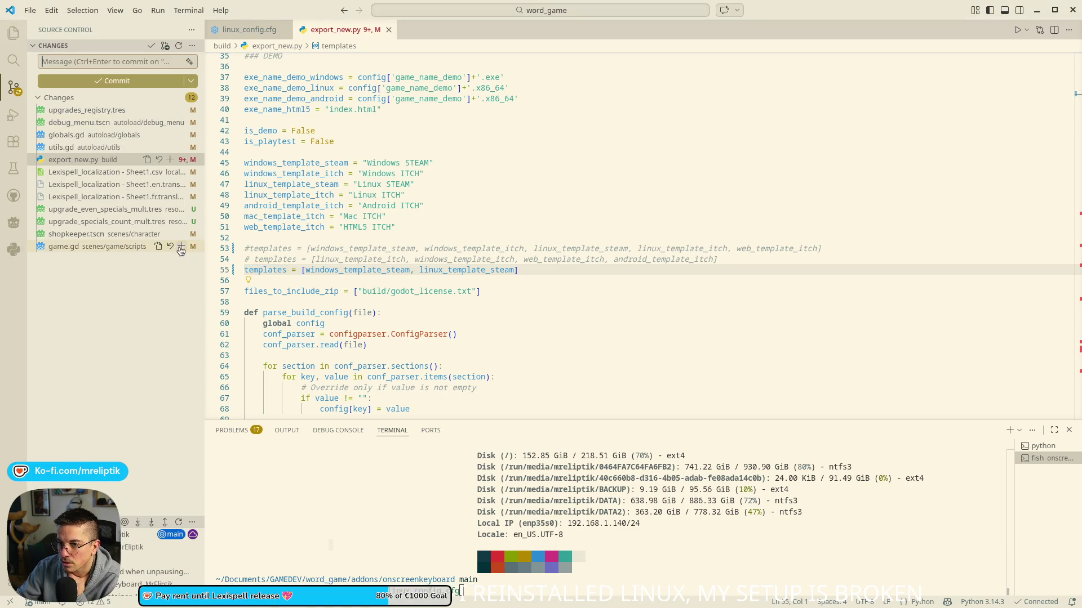
{"action": "left_click", "coordinate": [75, 235]}
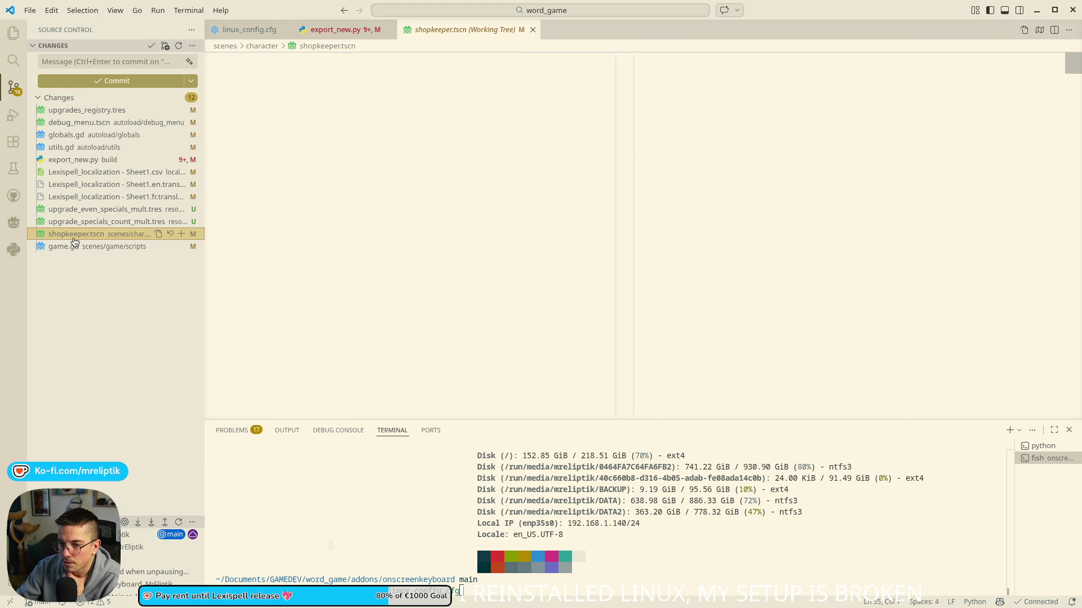
{"action": "left_click", "coordinate": [180, 234]}
{"action": "left_click", "coordinate": [63, 66]}
{"action": "type", "text": "use t"}
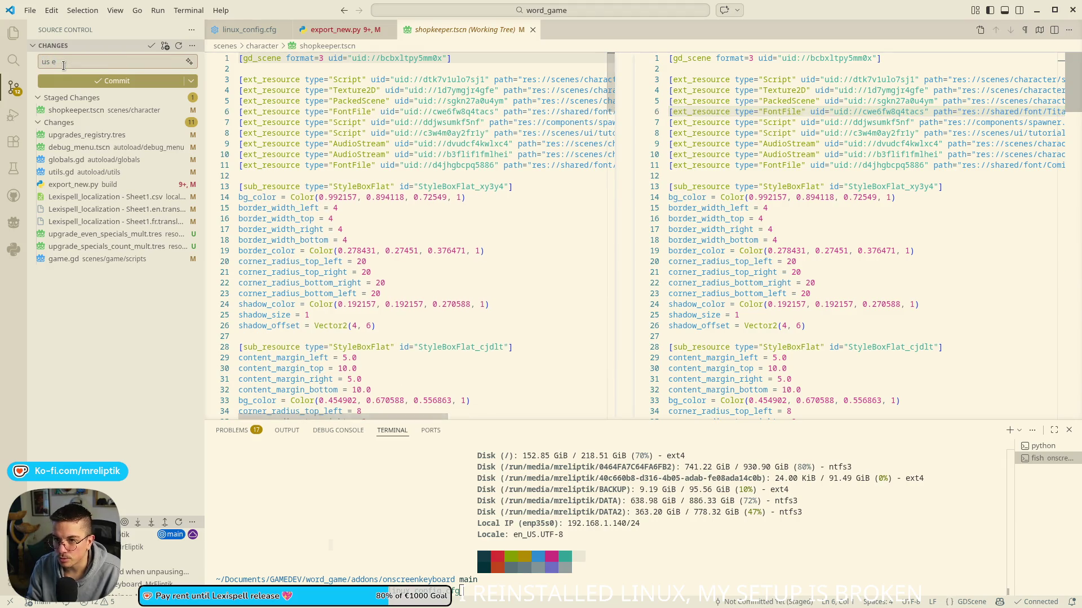
{"action": "type", "text": "nt"}
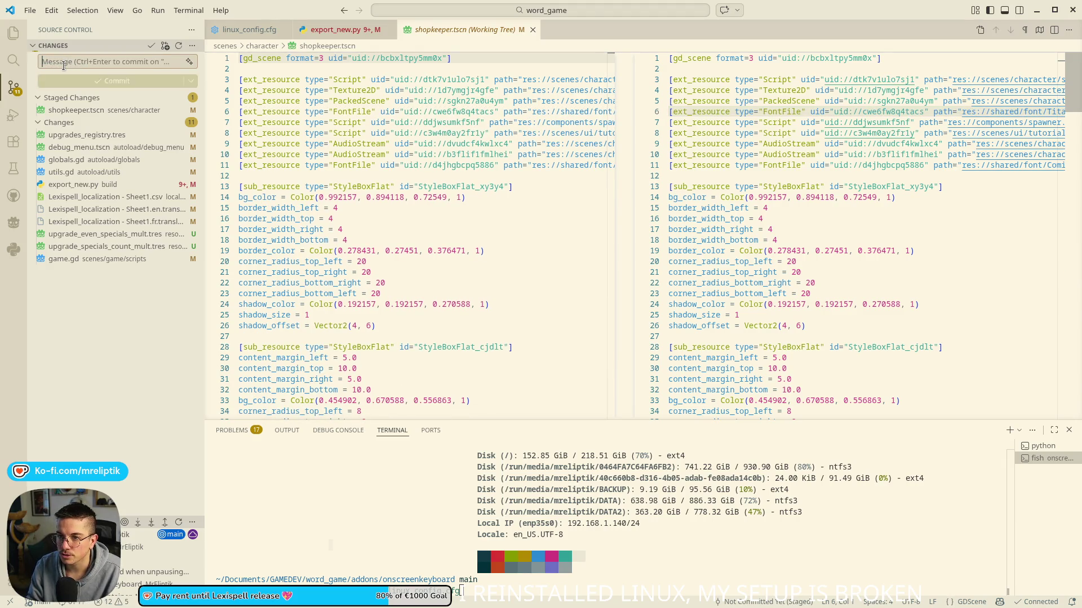
{"action": "left_click", "coordinate": [71, 80]}
- Review changed files, then commit debug_menu.tscn alone with the message "add version"
{"action": "left_click", "coordinate": [74, 111]}
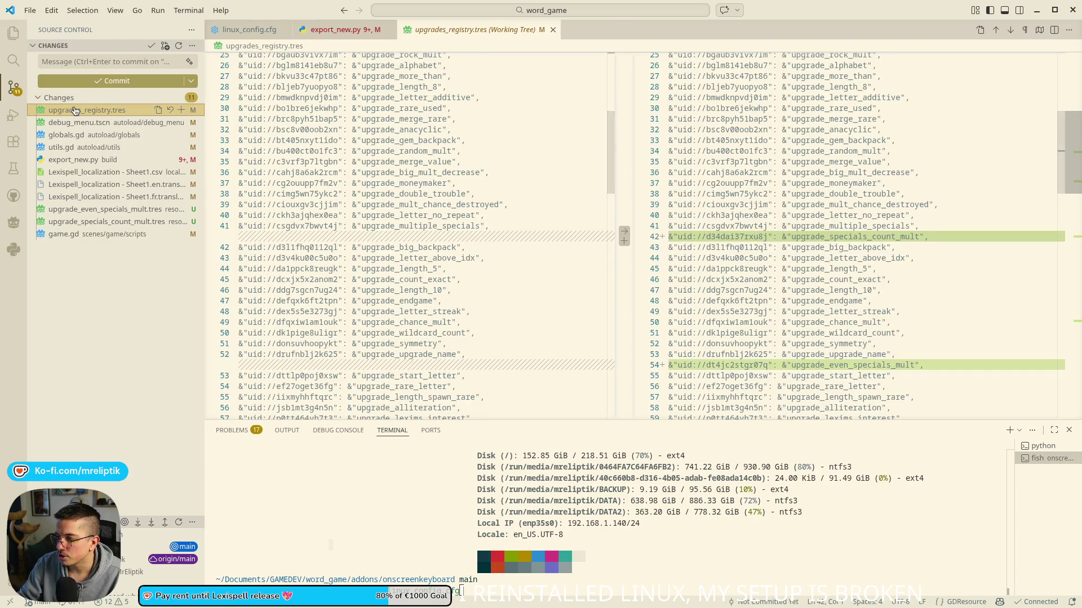
{"action": "left_click", "coordinate": [83, 125]}
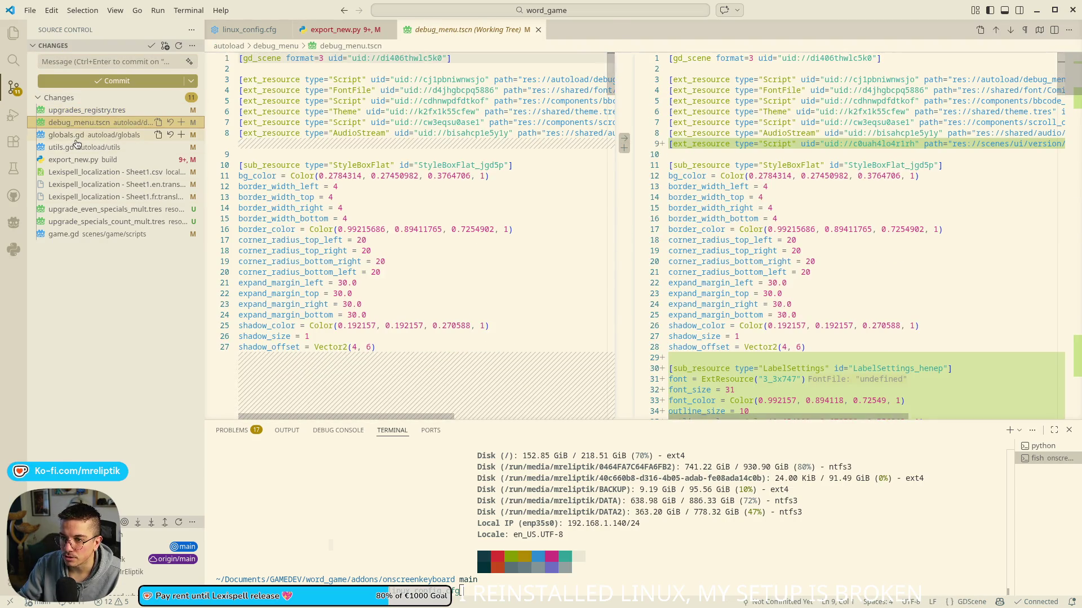
{"action": "left_click", "coordinate": [180, 122]}
{"action": "left_click", "coordinate": [124, 59]}
{"action": "type", "text": "add version"}
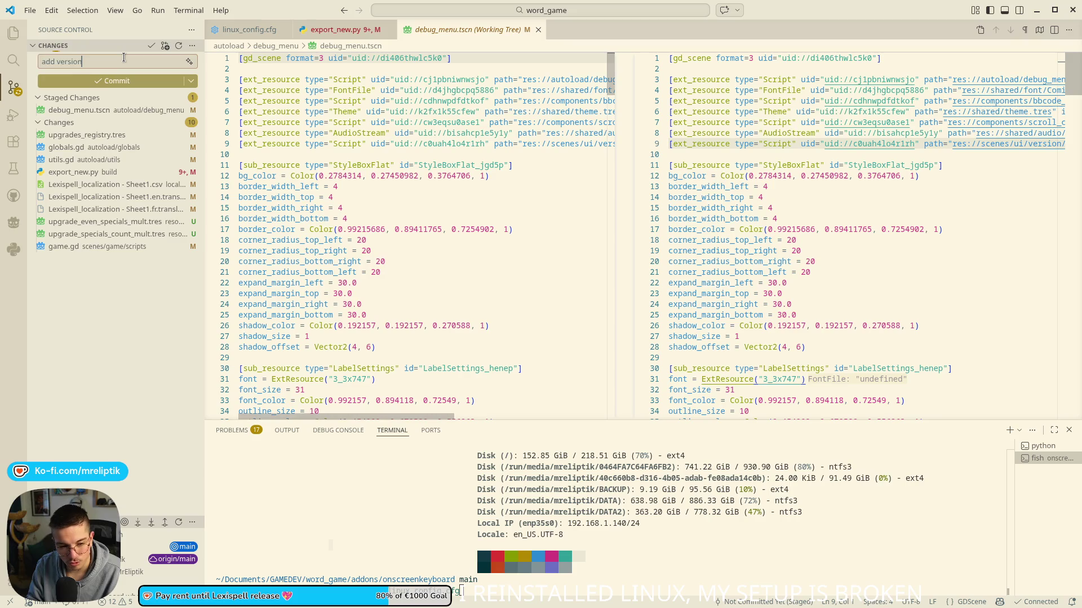
{"action": "left_click", "coordinate": [116, 81]}
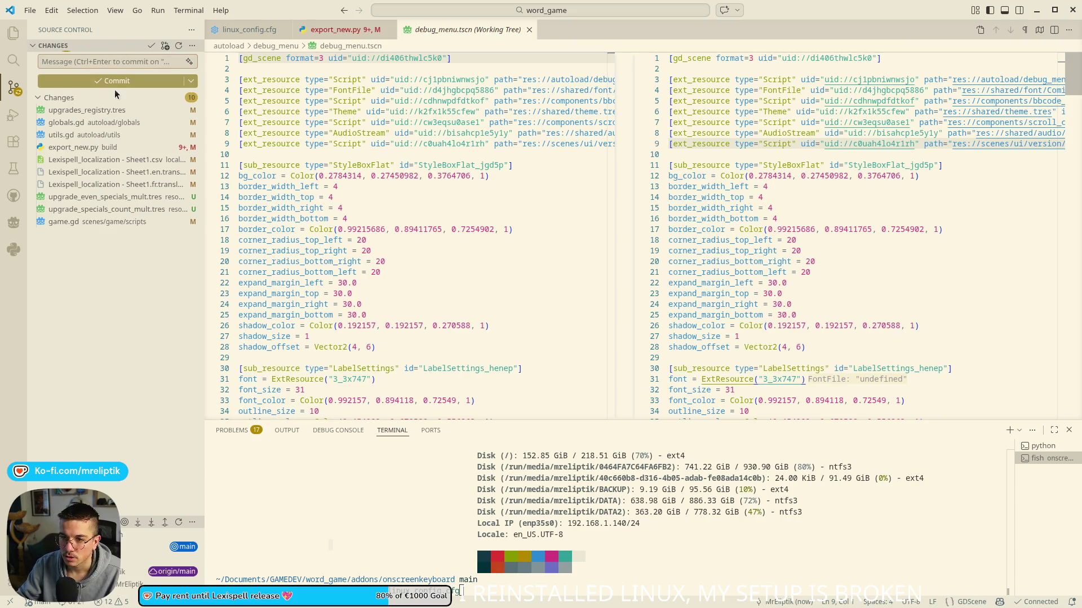
- Commit utils.gd with the message "function to get number of special letters from array"
{"action": "left_click", "coordinate": [108, 125]}
{"action": "left_click", "coordinate": [127, 135]}
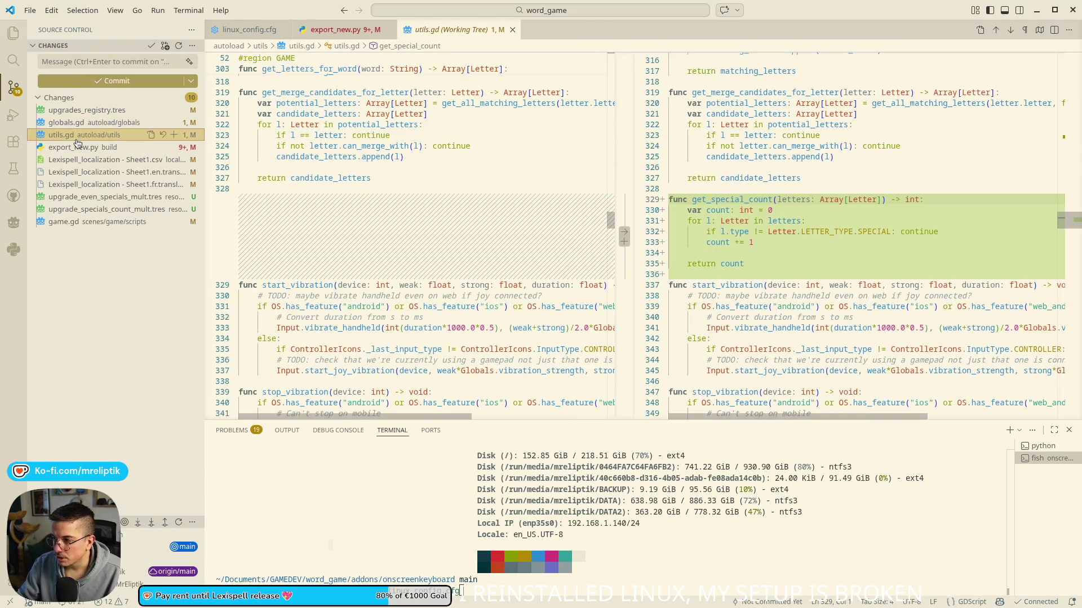
{"action": "left_click", "coordinate": [173, 135]}
{"action": "left_click", "coordinate": [74, 62]}
{"action": "type", "text": "function to get number of special lett"}
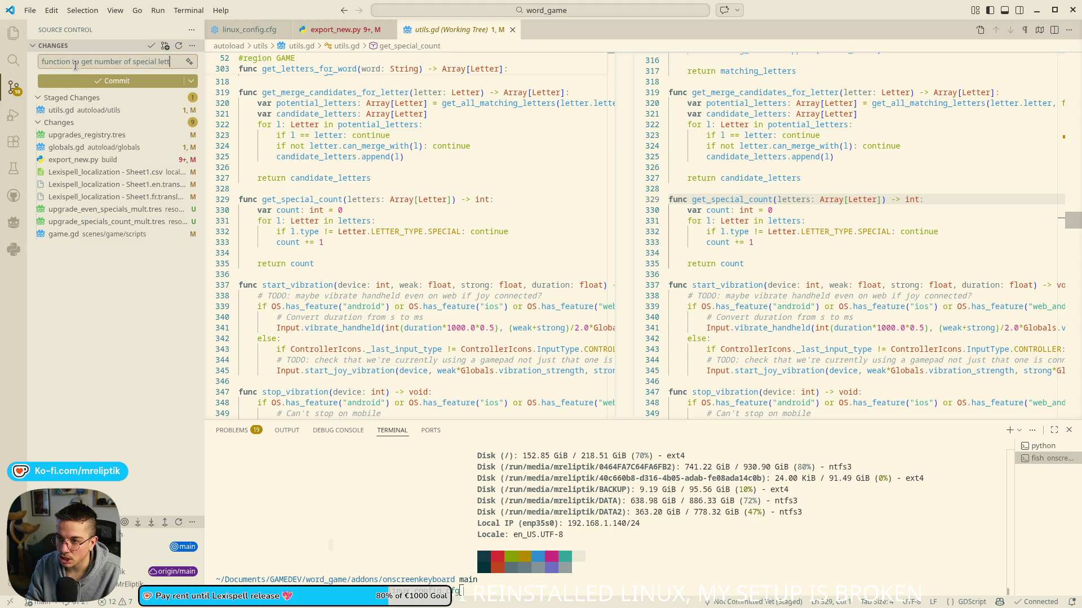
{"action": "type", "text": "ers from arreay"}
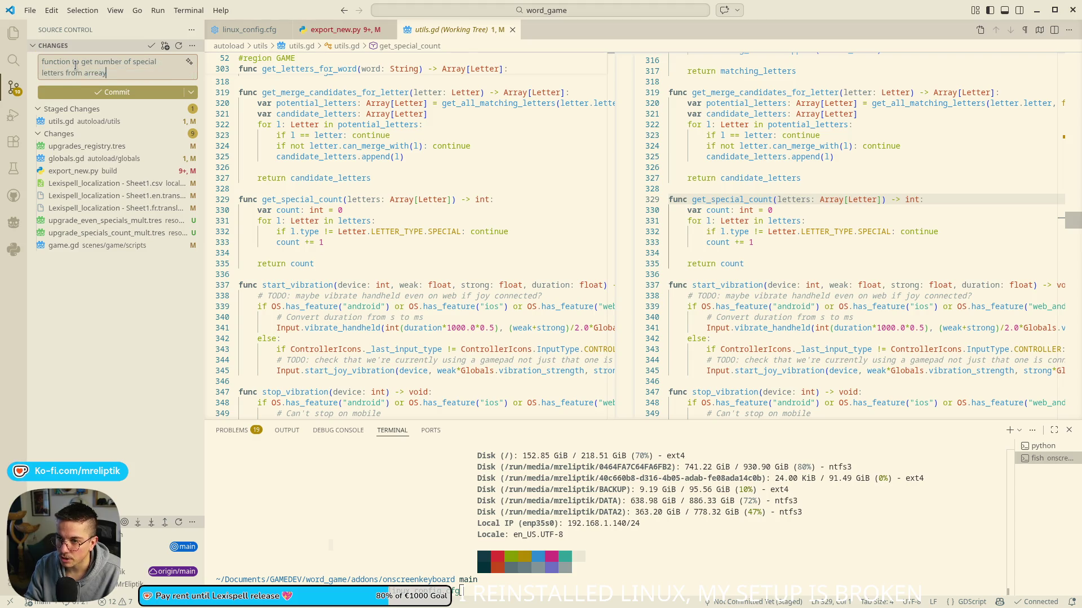
{"action": "key", "text": "ctrl+Return"}
{"action": "left_click", "coordinate": [79, 184]}
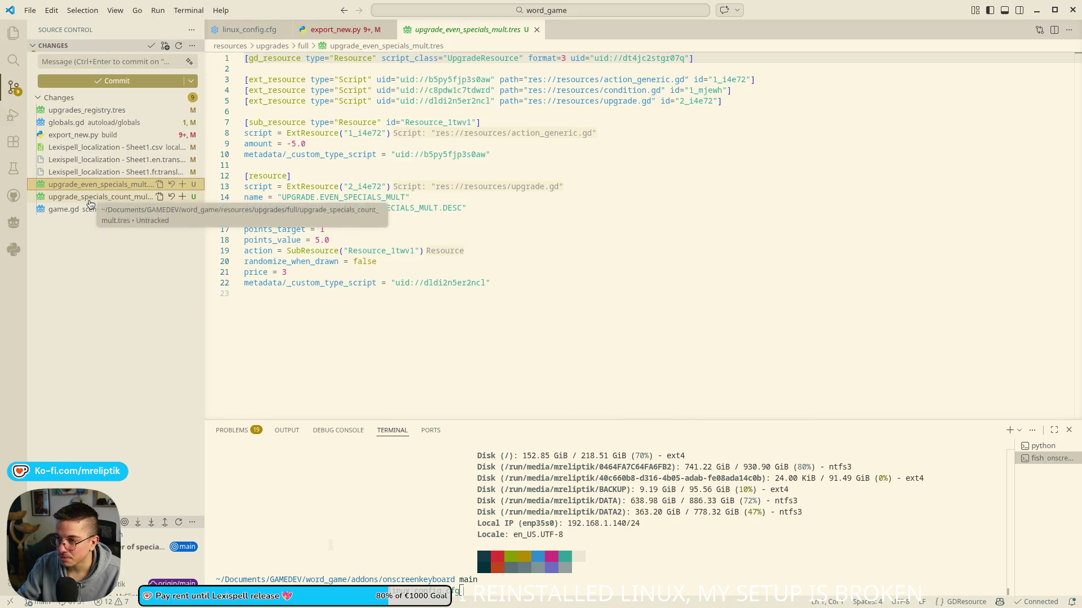
- Commit the six files from the localization CSV through game.gd with a two-line "upgrade:" message
{"action": "left_click", "coordinate": [90, 199]}
{"action": "left_click", "coordinate": [71, 112]}
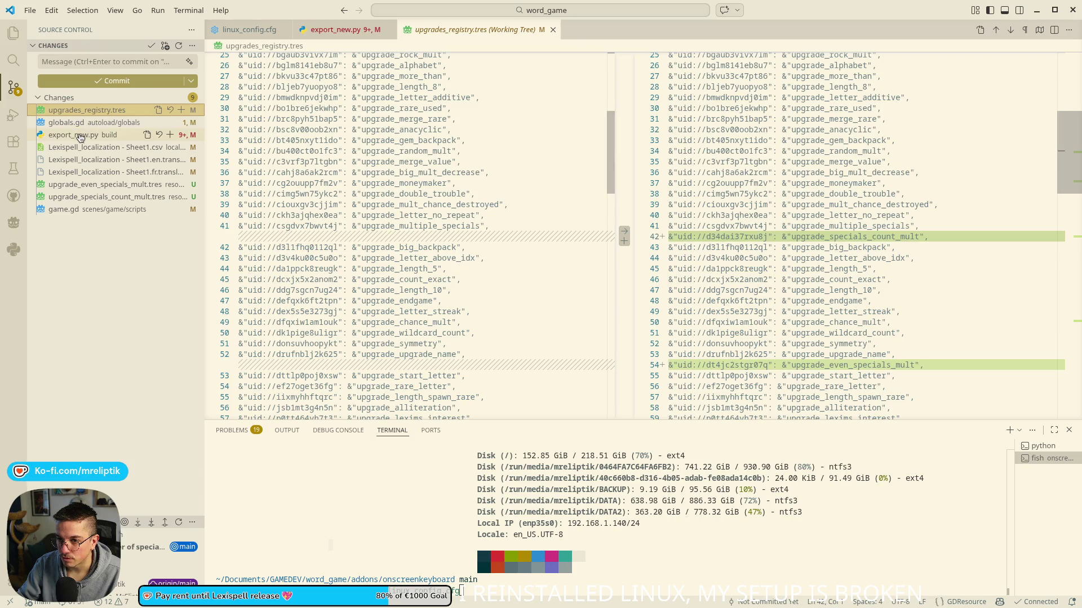
{"action": "left_click", "coordinate": [82, 124]}
{"action": "left_click", "coordinate": [79, 136]}
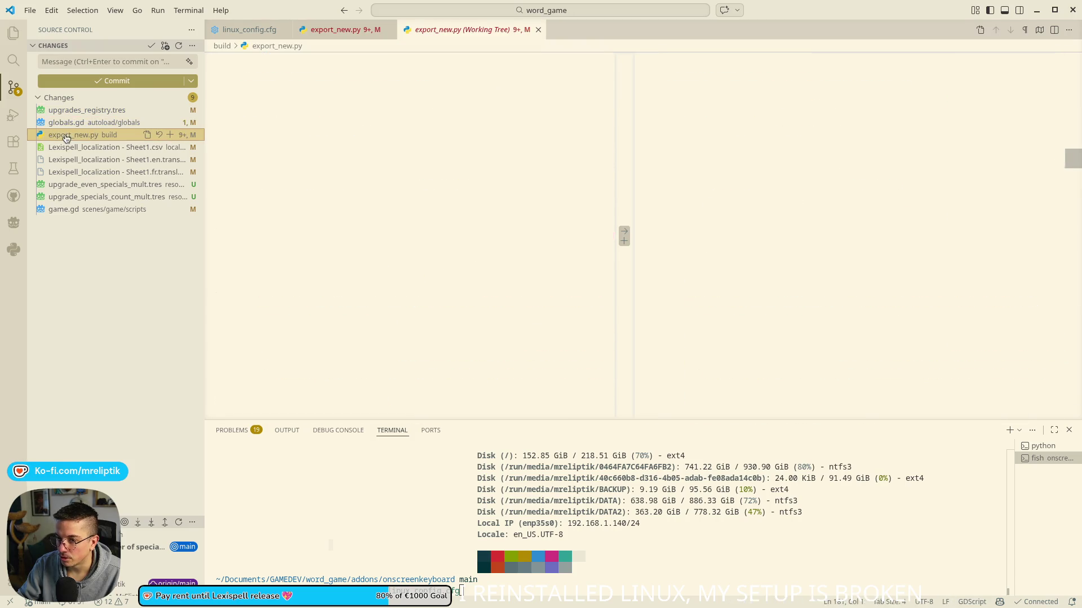
{"action": "left_click", "coordinate": [74, 147]}
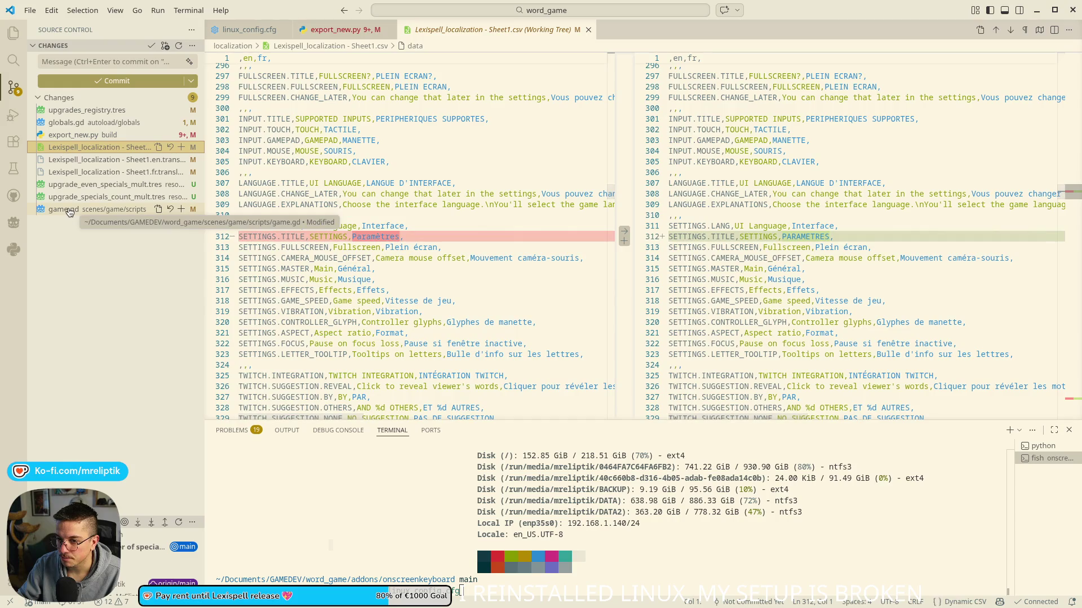
{"action": "left_click", "coordinate": [73, 210], "text": "shift"}
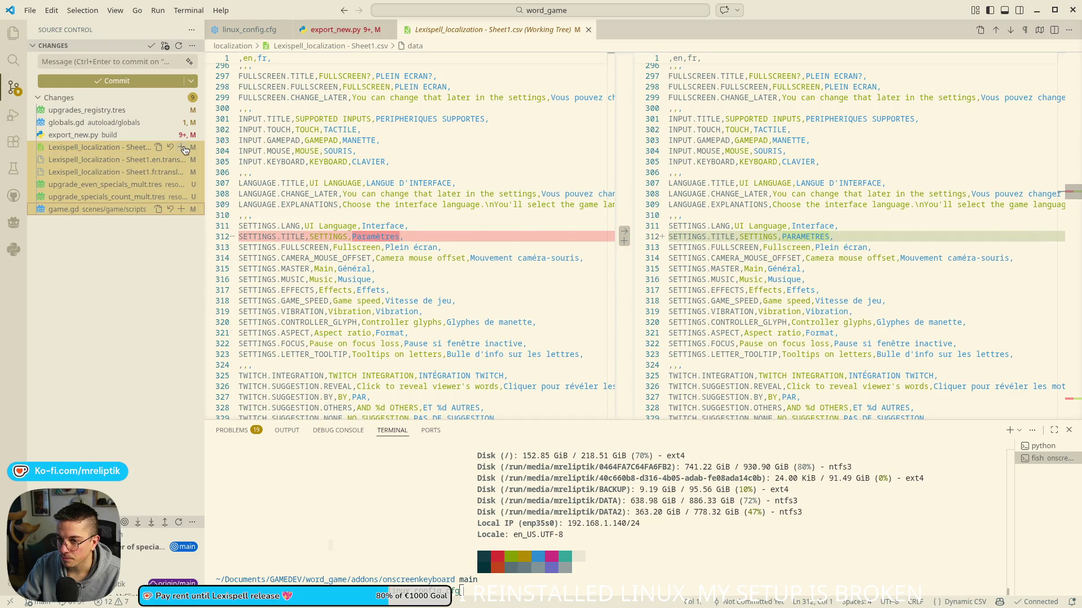
{"action": "left_click", "coordinate": [182, 147]}
{"action": "left_click", "coordinate": [85, 62]}
{"action": "type", "text": "upgrade: specials"}
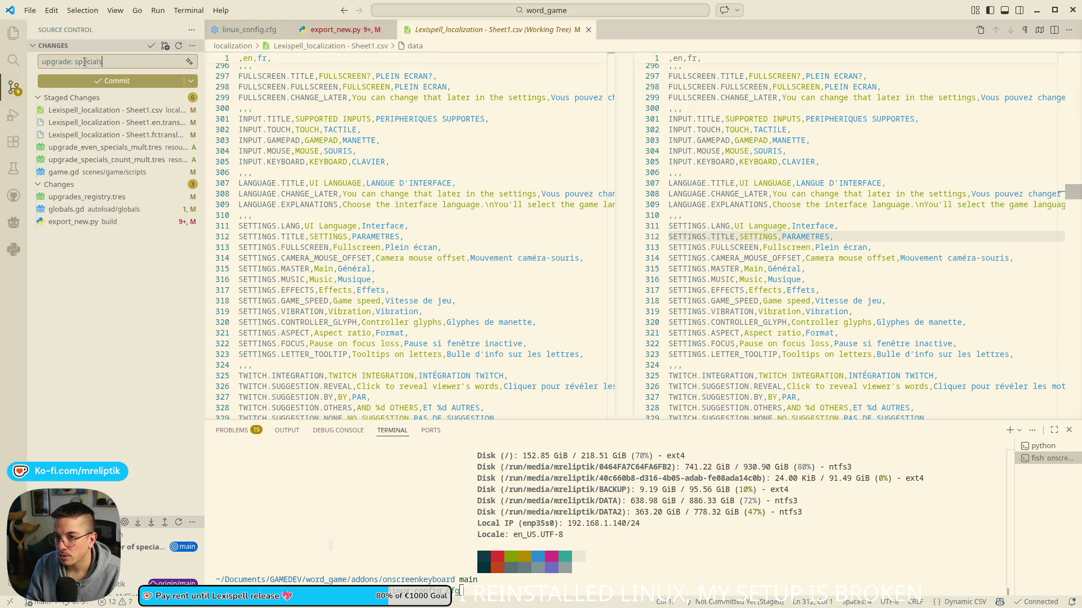
{"action": "type", "text": "lt"}
{"action": "key", "text": "Return"}
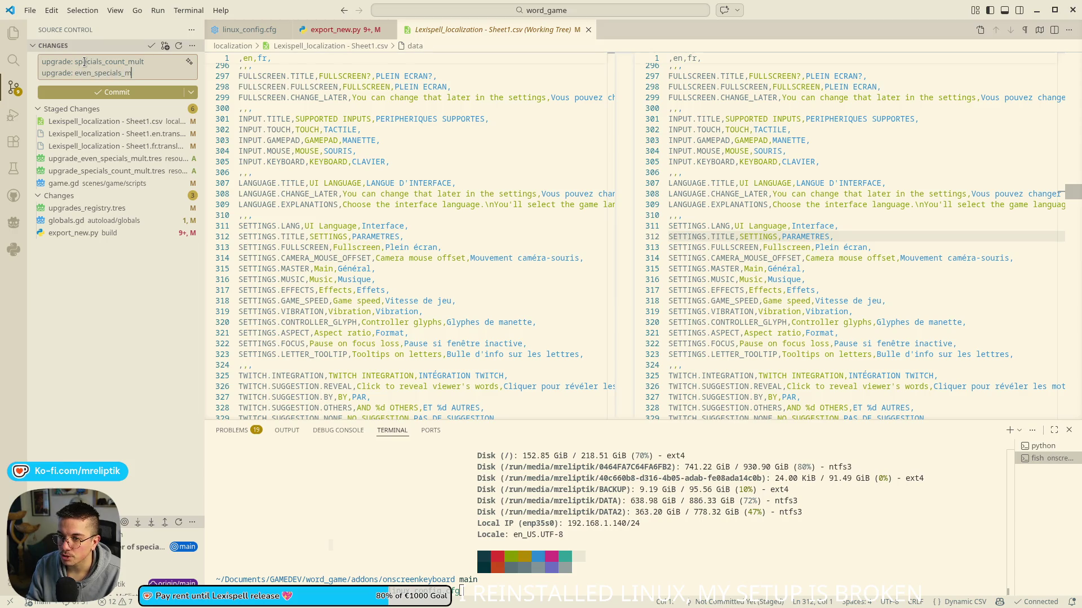
{"action": "left_click", "coordinate": [112, 90]}
- Commit upgrades_registry.tres with an "updat" message, then return to the Godot editor
{"action": "left_click", "coordinate": [70, 122]}
{"action": "left_click", "coordinate": [71, 110]}
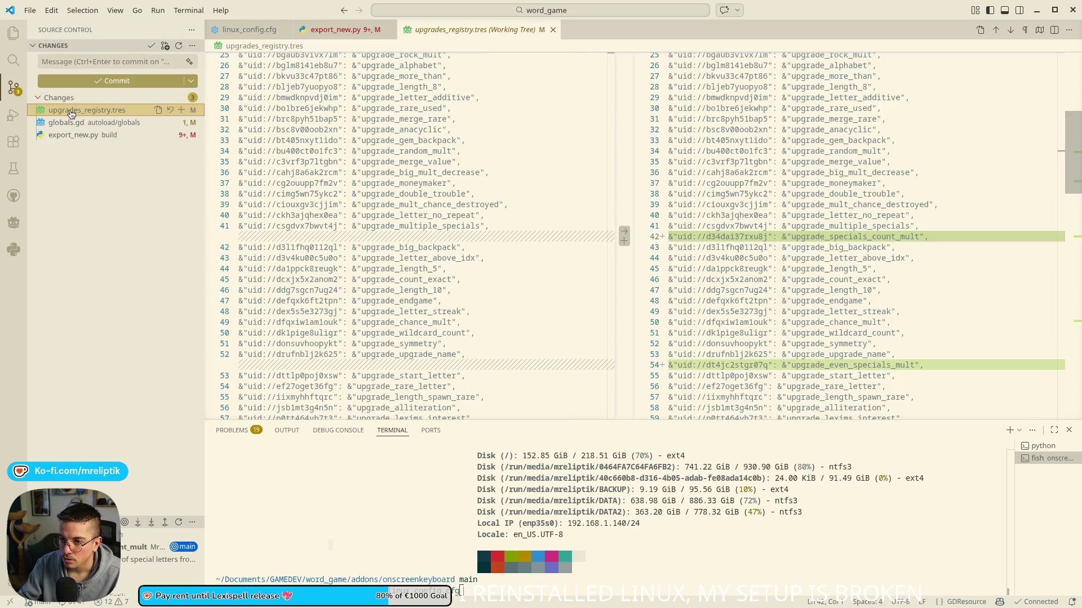
{"action": "left_click", "coordinate": [179, 109]}
{"action": "left_click", "coordinate": [81, 63]}
{"action": "type", "text": "updat"}
{"action": "left_click", "coordinate": [93, 81]}
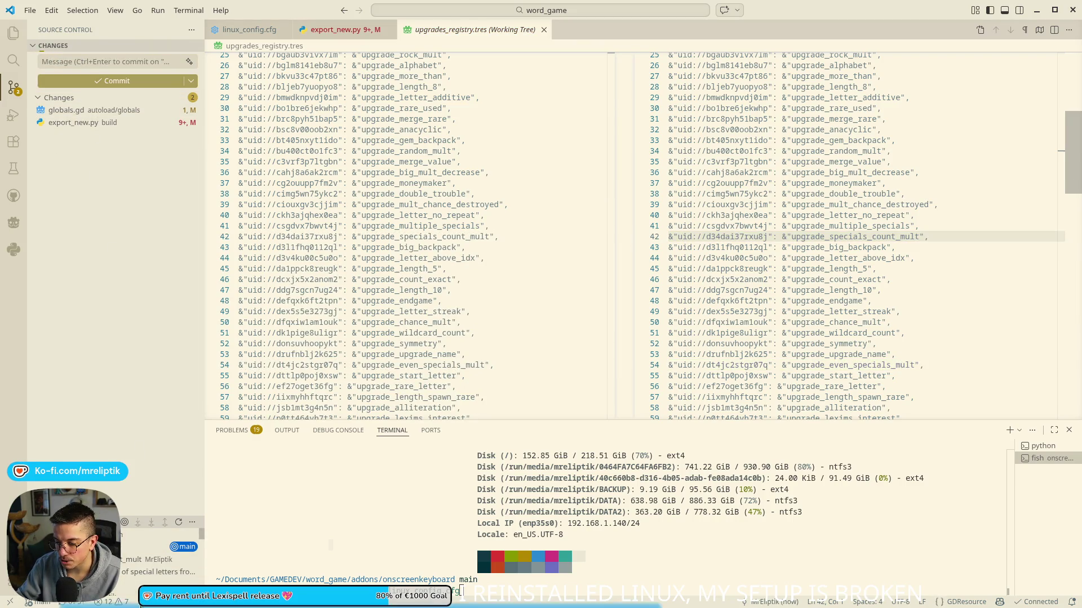
{"action": "key", "text": "alt+Tab"}
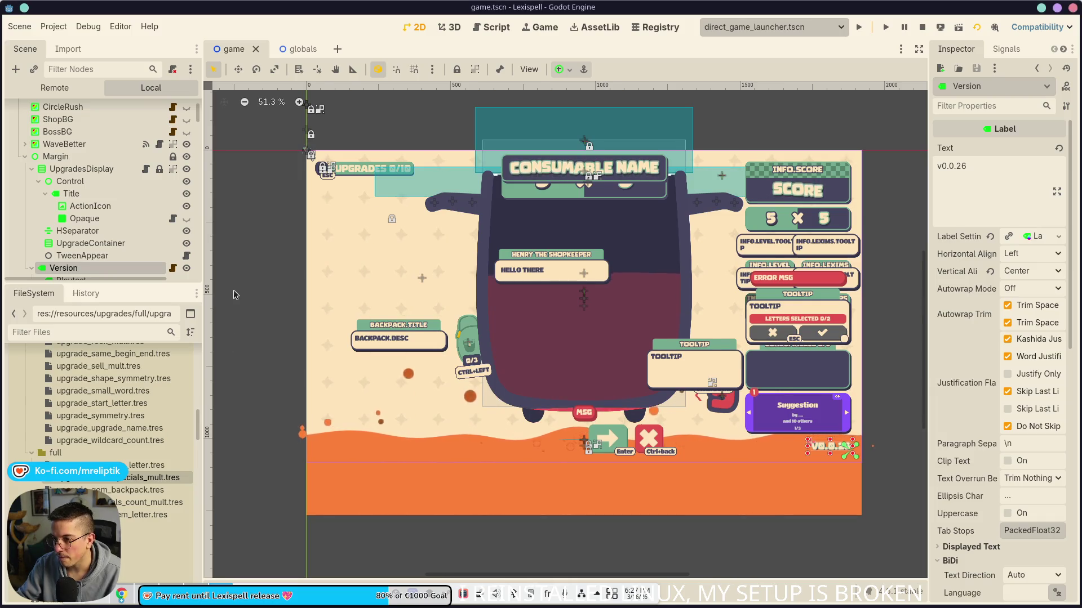
{"action": "scroll", "coordinate": [247, 296], "scroll_direction": "down", "scroll_amount": 1}
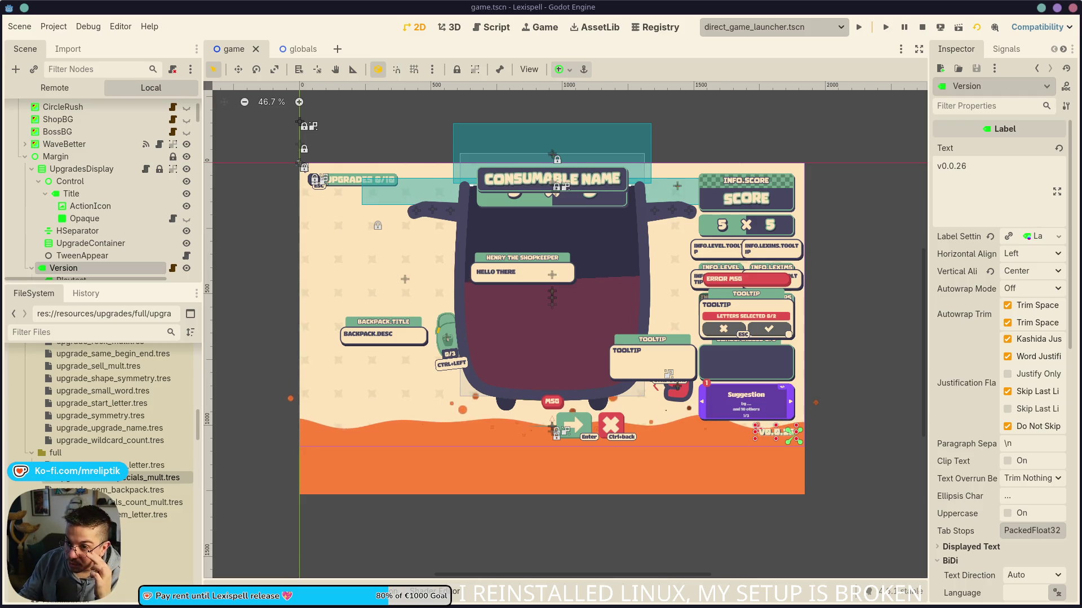
{"action": "mouse_move", "coordinate": [833, 607]}
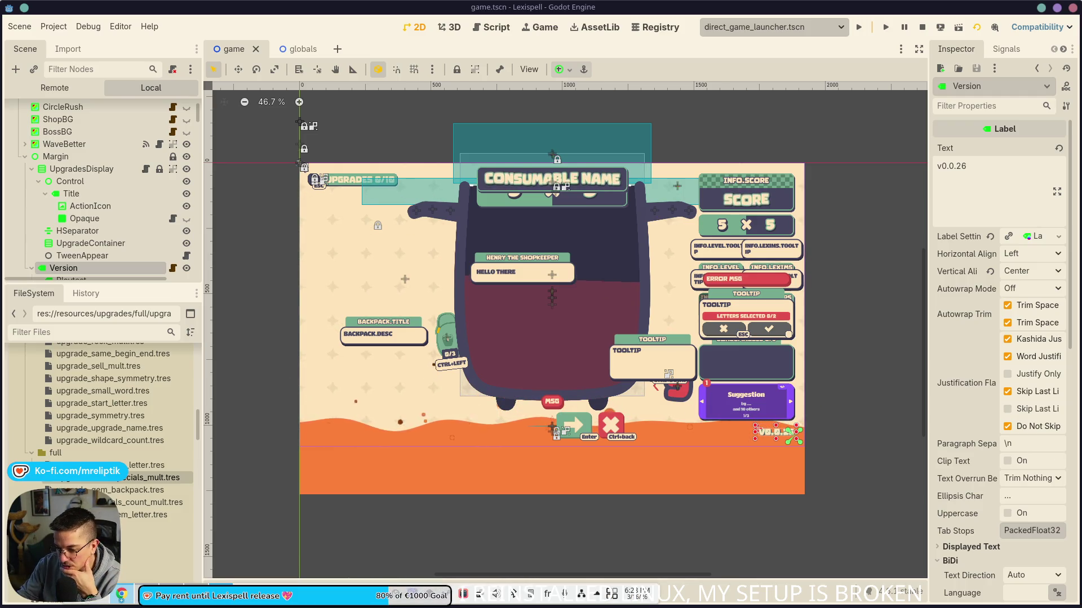
{"action": "key", "text": "alt+Tab"}
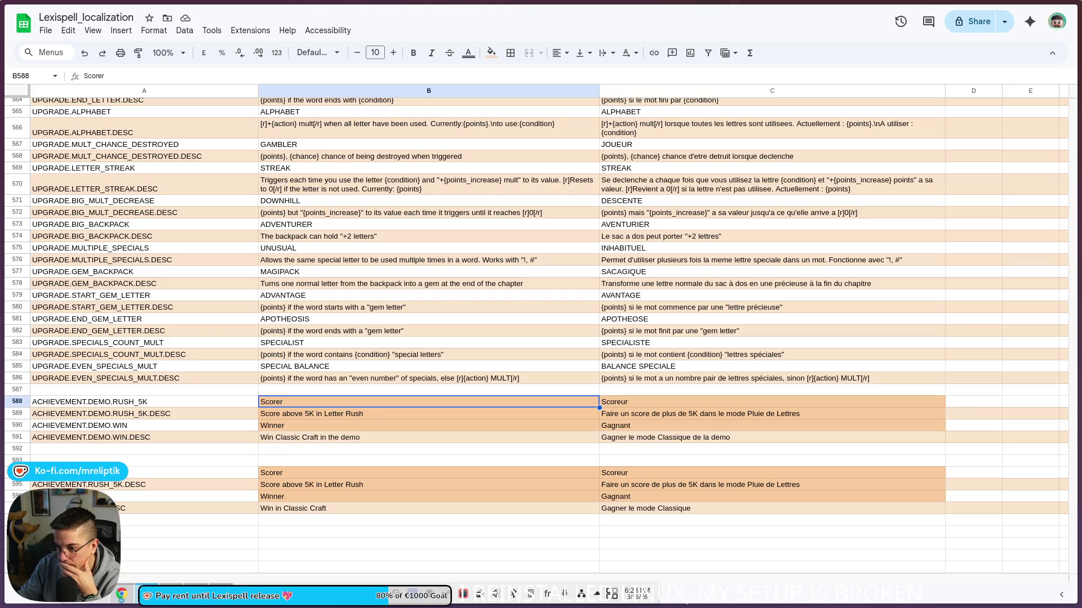
{"action": "key", "text": "alt+Tab"}
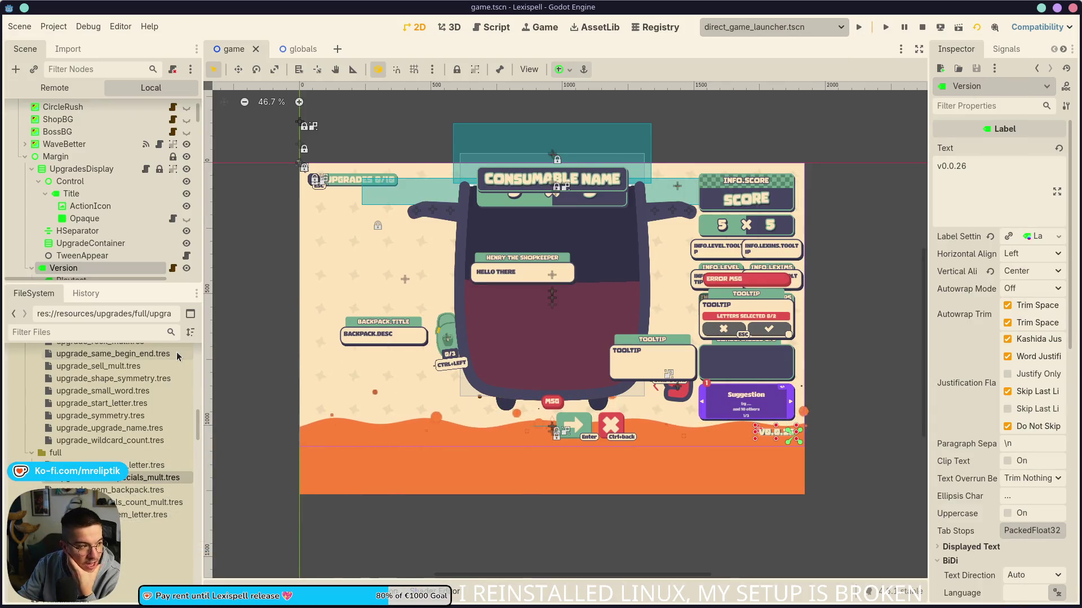